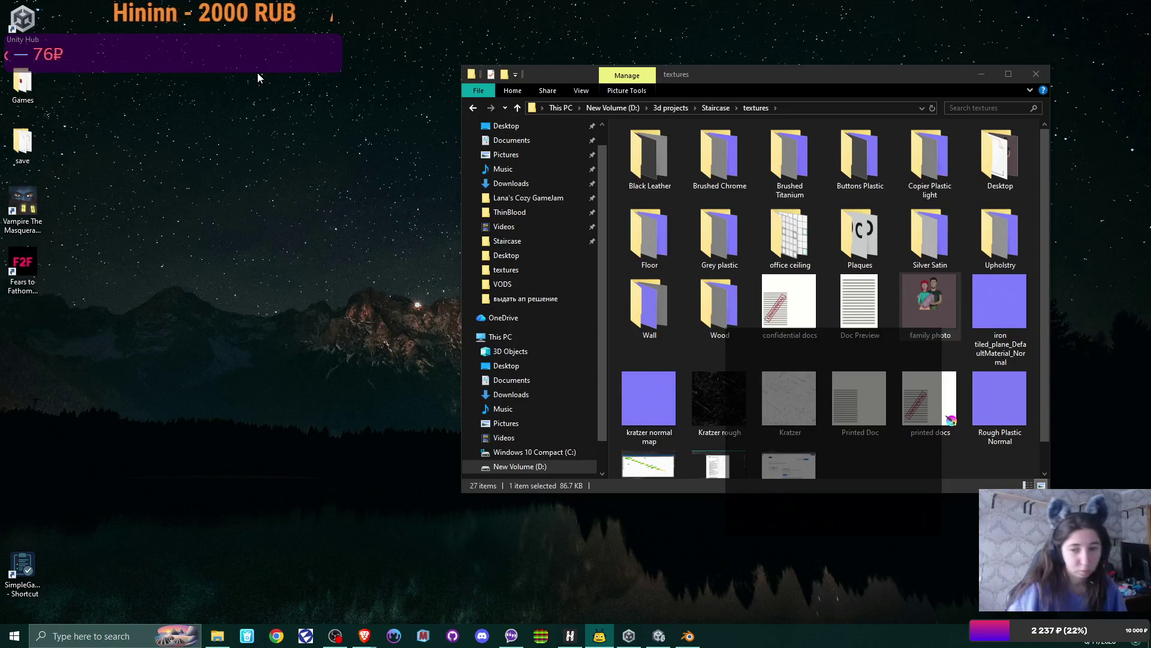
Step: Leave File Explorer and bring the '4 months horror' Miro board in Brave to the front
{"action": "left_click", "coordinate": [659, 636]}
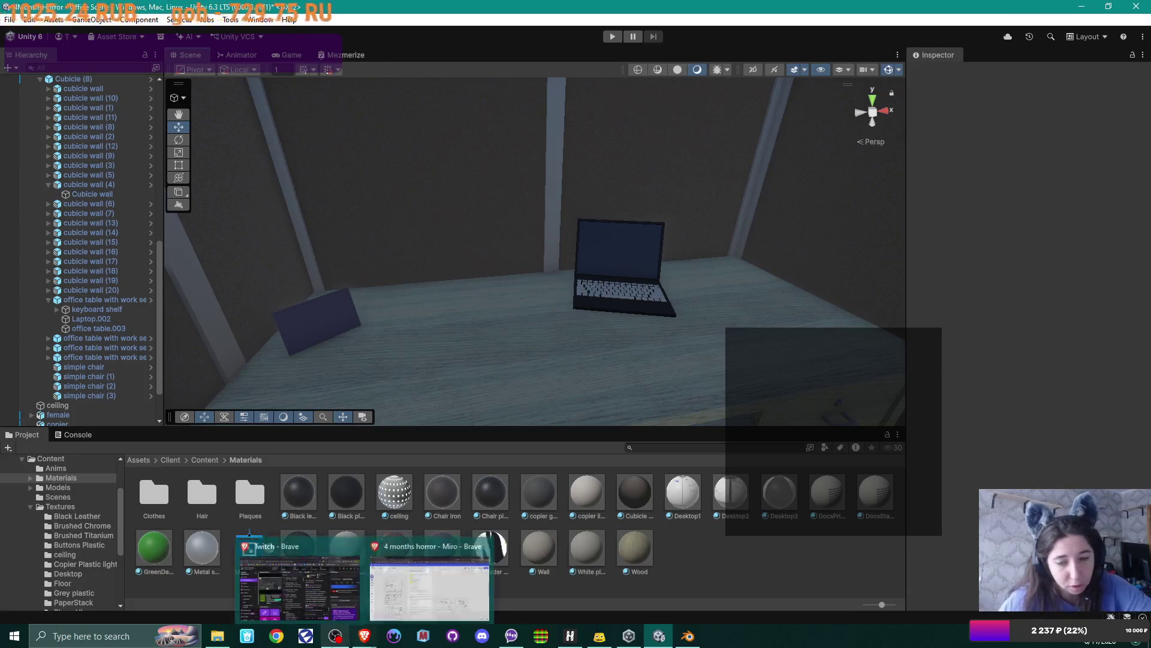
{"action": "mouse_move", "coordinate": [418, 634]}
{"action": "mouse_move", "coordinate": [364, 635]}
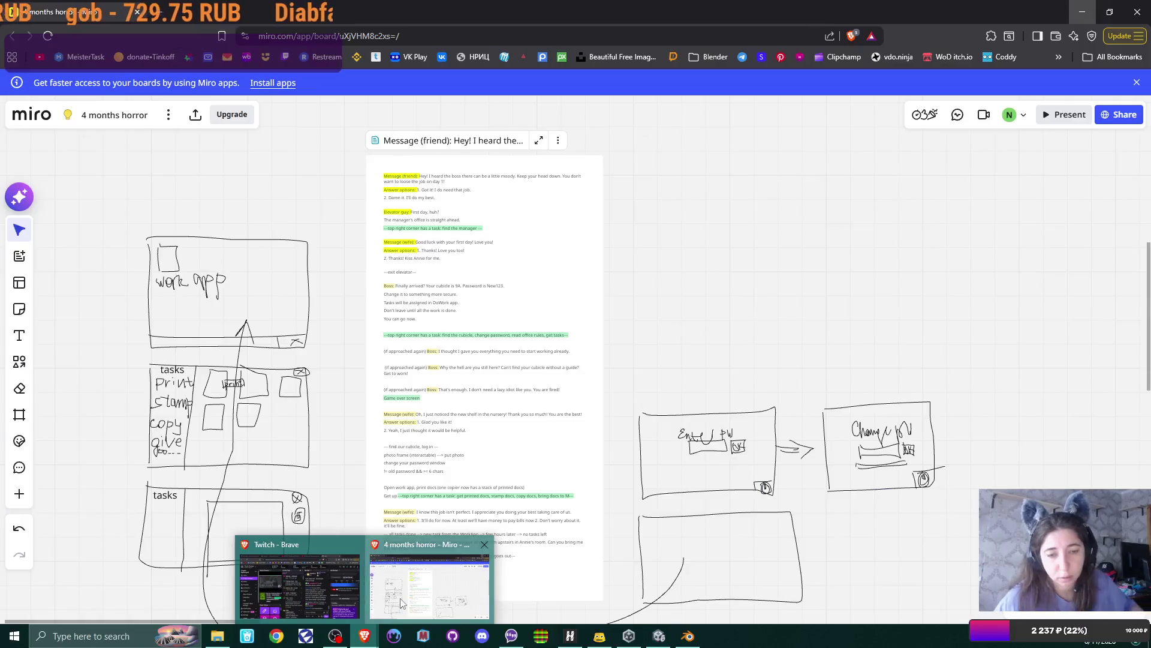
{"action": "left_click", "coordinate": [431, 584]}
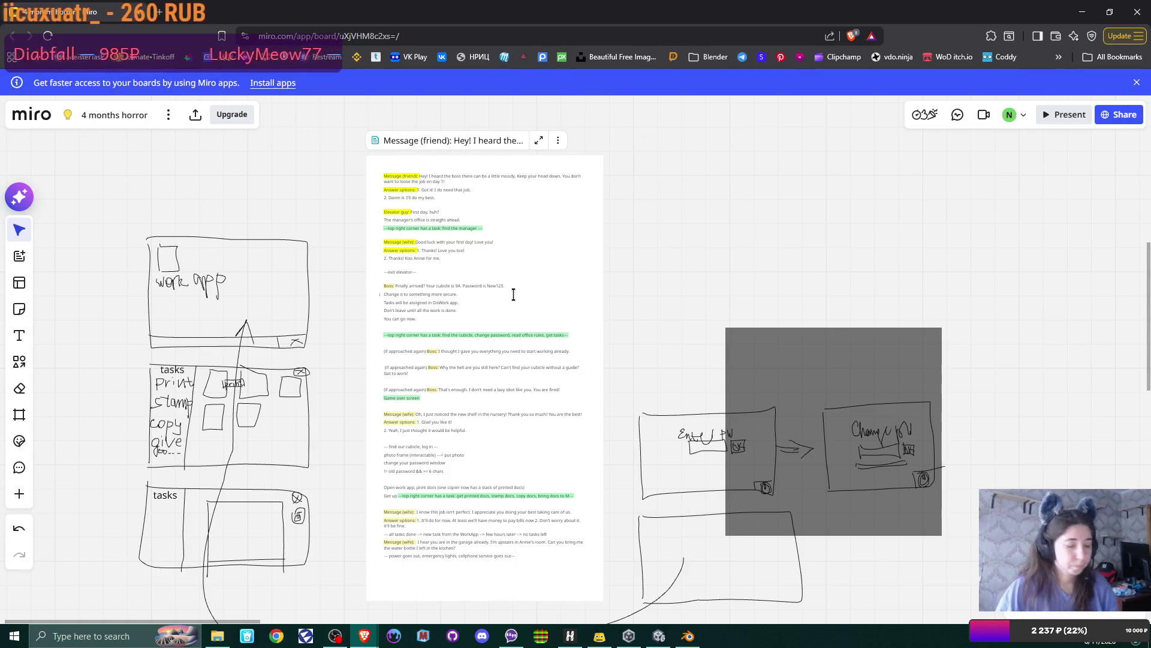
{"action": "scroll", "coordinate": [591, 232], "scroll_direction": "down", "scroll_amount": 3}
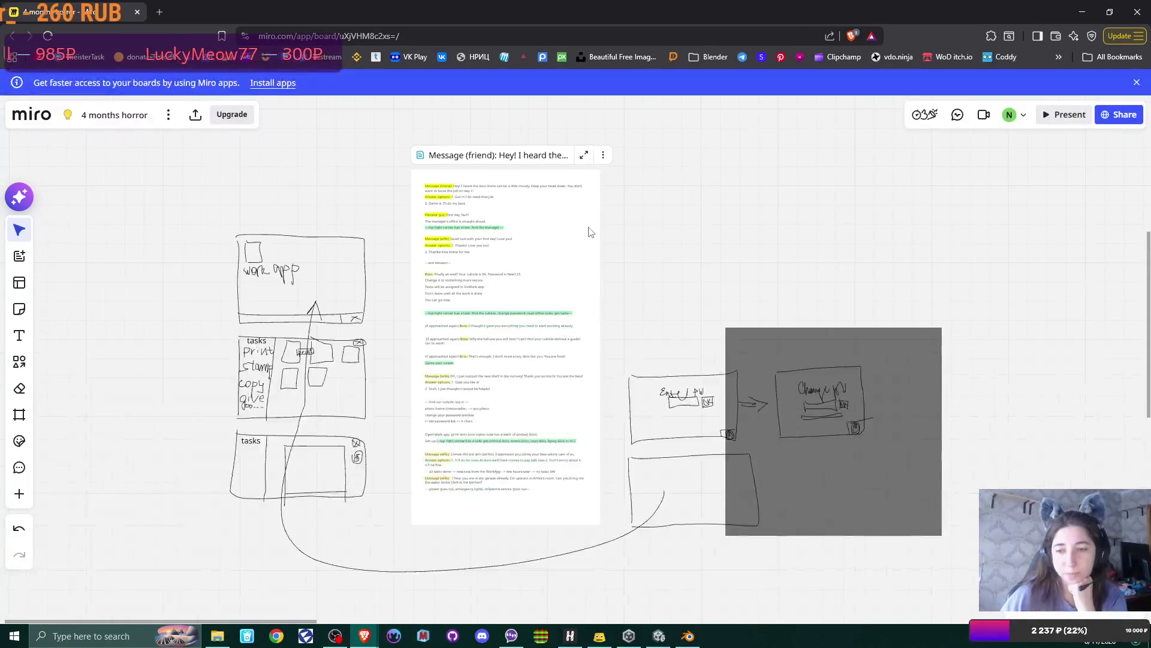
{"action": "mouse_move", "coordinate": [765, 215]}
{"action": "left_mouse_down"}
{"action": "mouse_move", "coordinate": [660, 210]}
{"action": "mouse_move", "coordinate": [611, 229]}
{"action": "mouse_move", "coordinate": [635, 237]}
{"action": "left_mouse_up"}
{"action": "scroll", "coordinate": [613, 231], "scroll_direction": "up", "scroll_amount": 2}
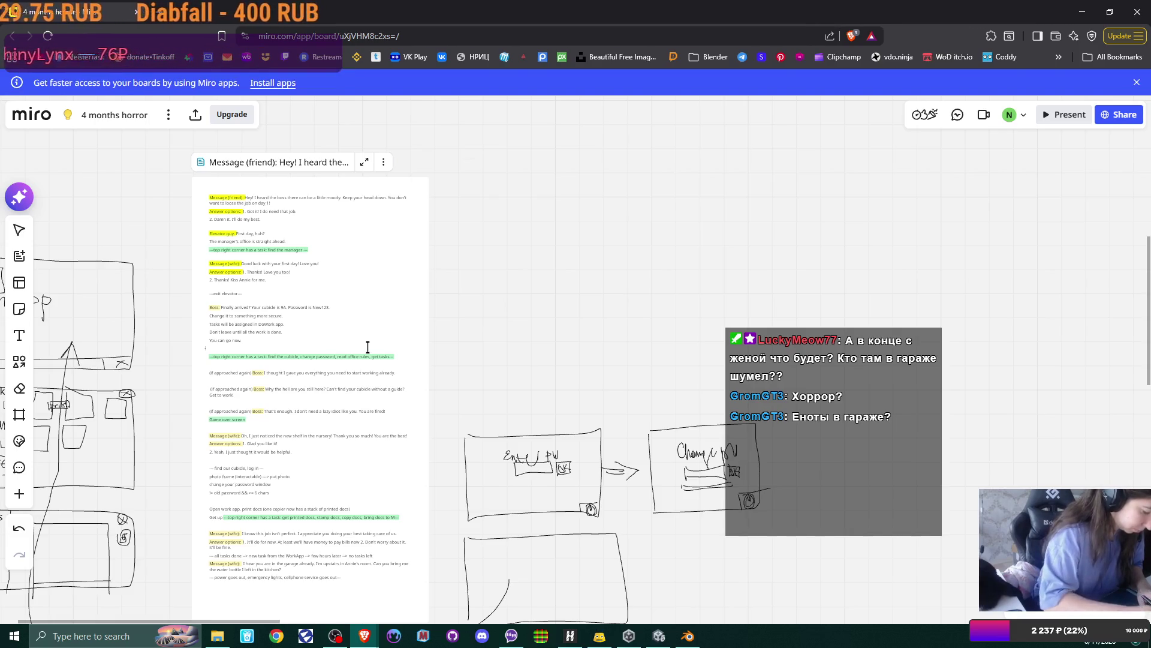
{"action": "key", "text": "super+shift+s"}
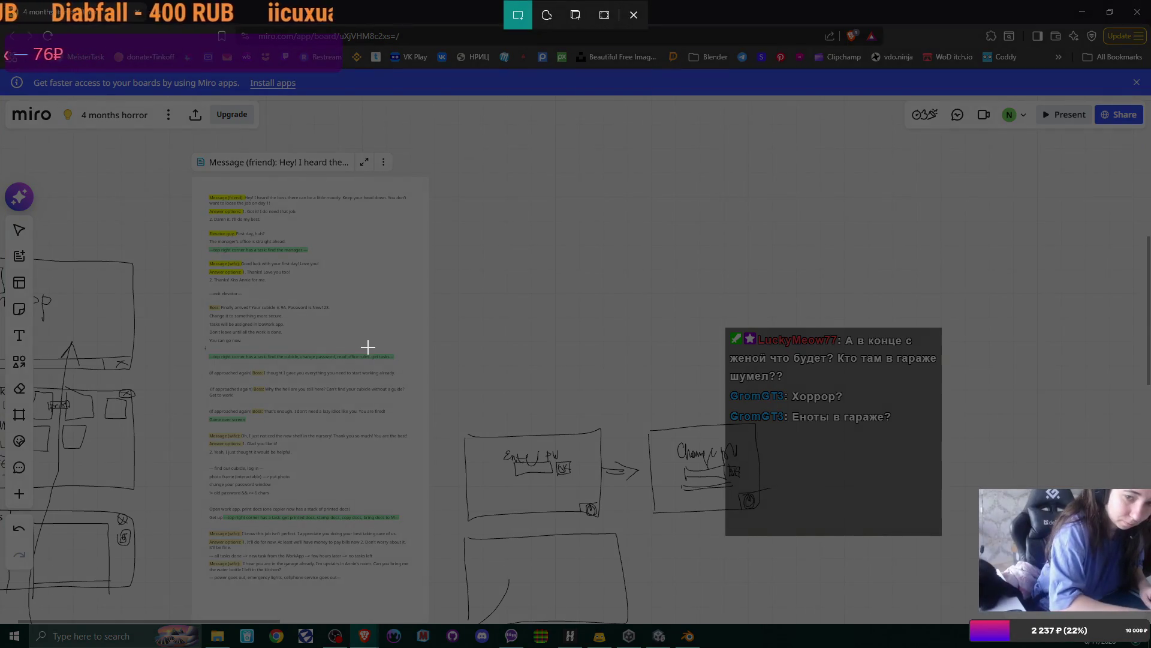
{"action": "key", "text": "Escape"}
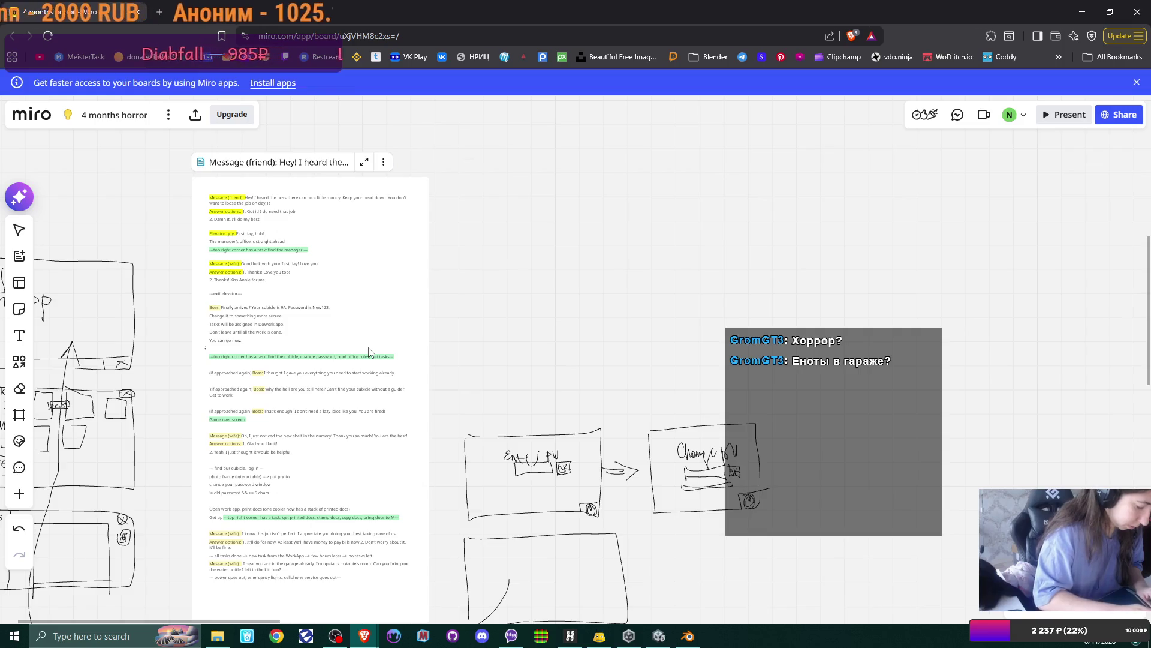
{"action": "key", "text": "super+shift+s"}
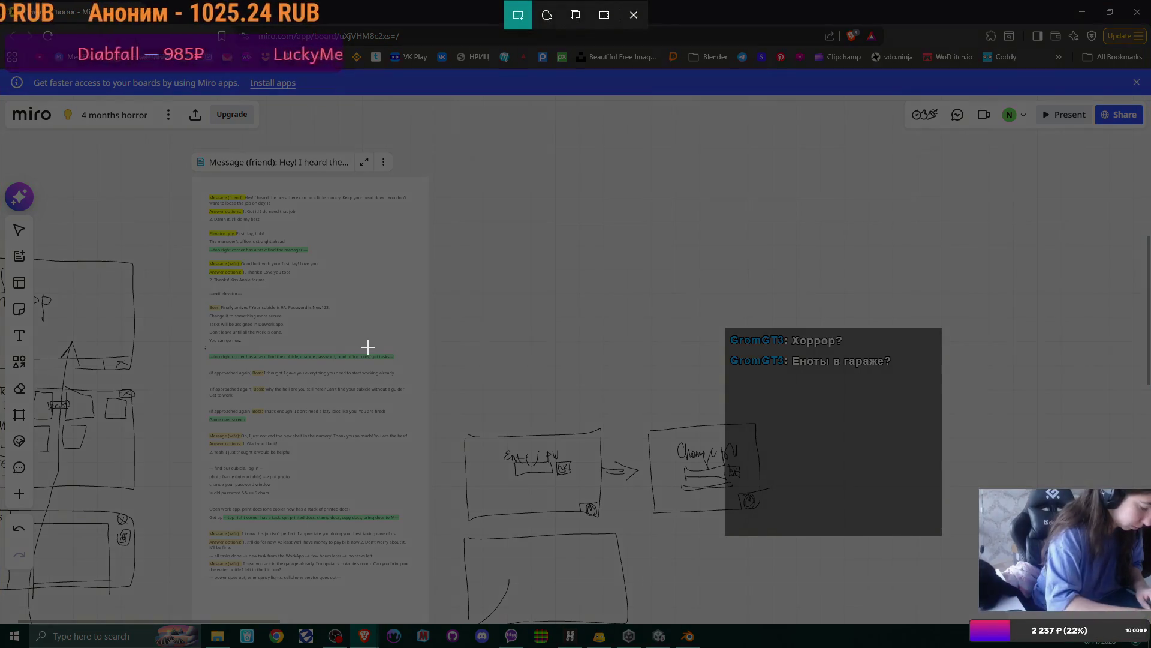
{"action": "key", "text": "Escape"}
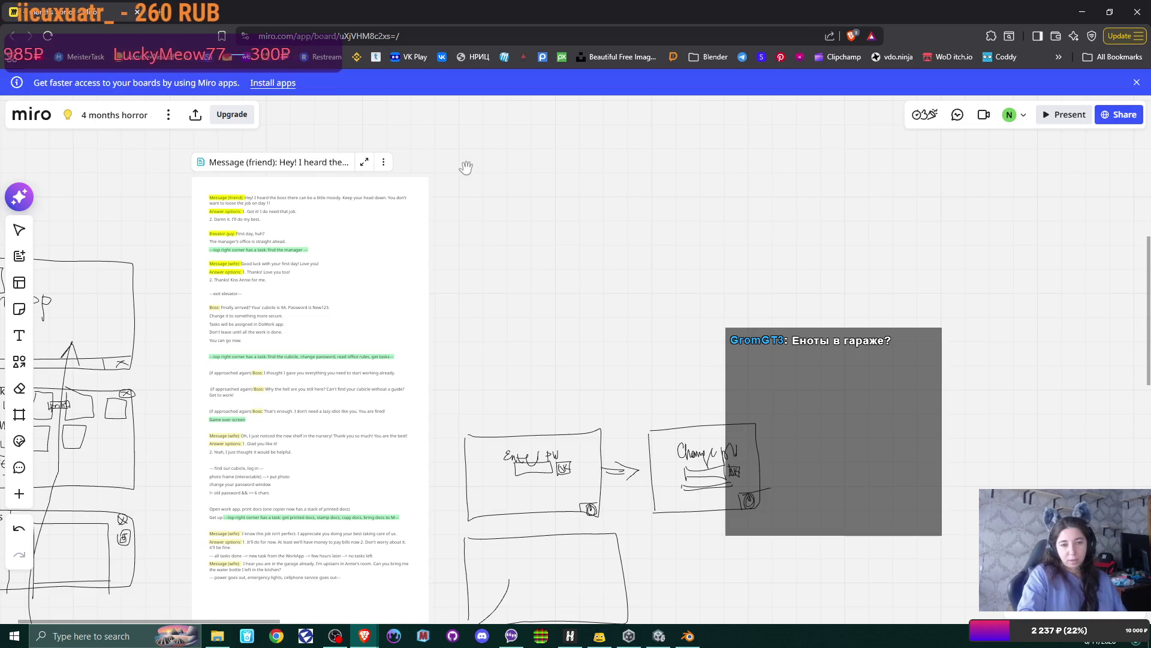
{"action": "scroll", "coordinate": [446, 287], "scroll_direction": "up", "scroll_amount": 5}
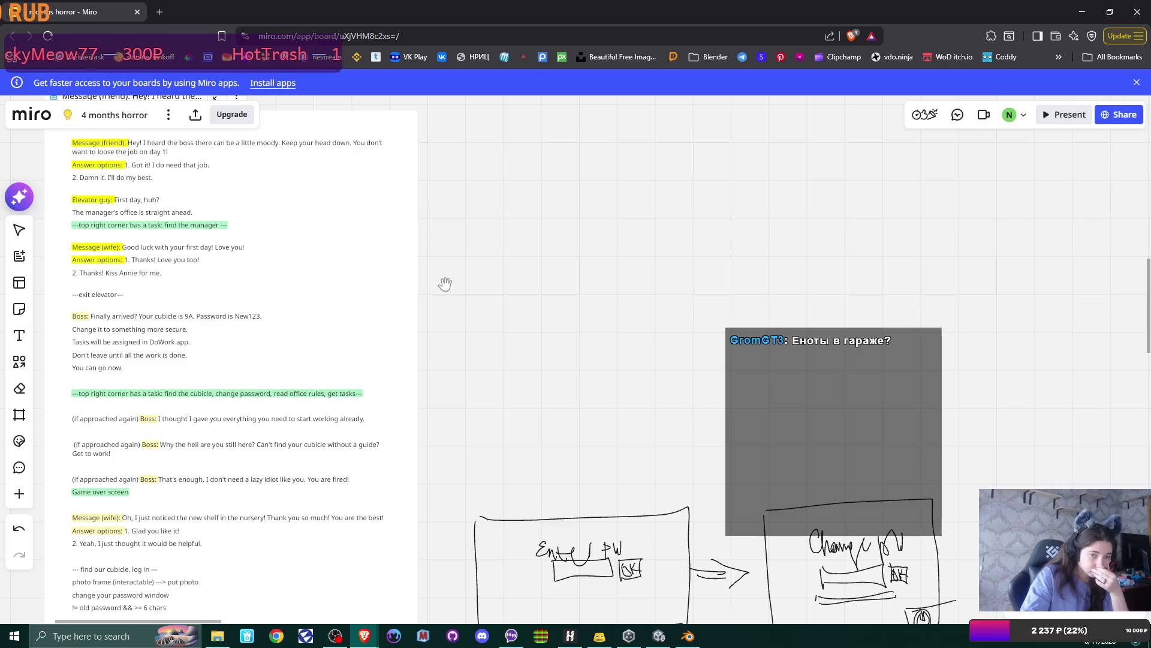
{"action": "scroll", "coordinate": [445, 284], "scroll_direction": "down", "scroll_amount": 2}
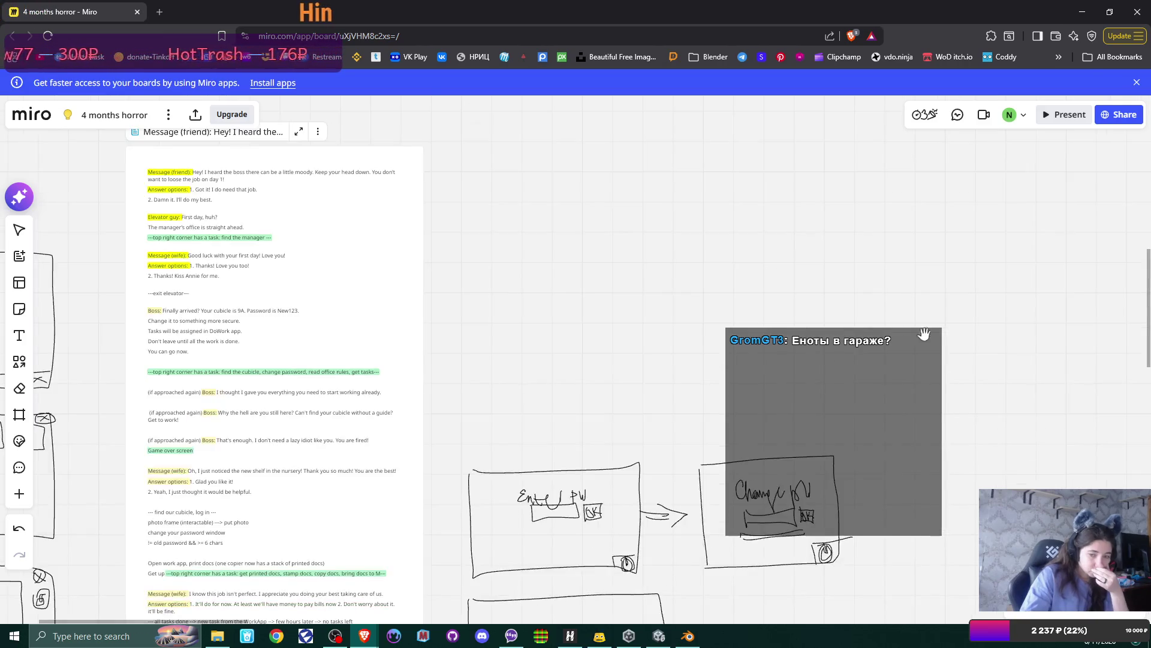
Step: Launch the Excalidraw Whiteboard app from the Start menu
{"action": "left_click", "coordinate": [13, 636]}
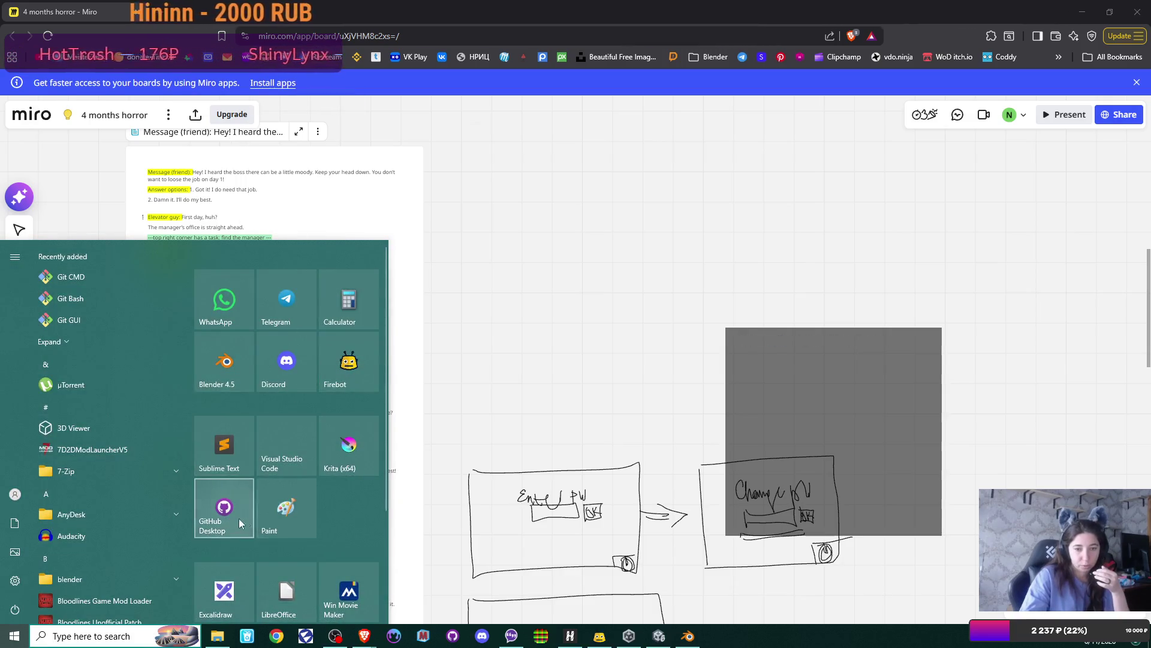
{"action": "left_click", "coordinate": [582, 294]}
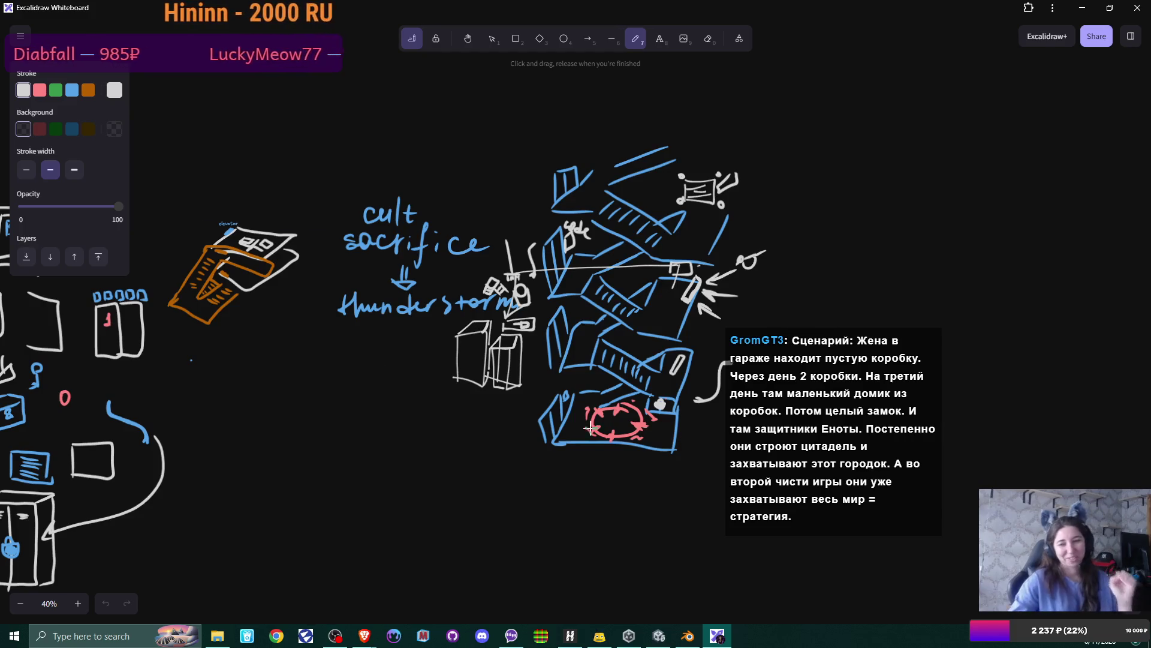
Step: Pan the Excalidraw canvas past the scene sketches to an empty area
{"action": "mouse_move", "coordinate": [347, 368]}
{"action": "left_mouse_down"}
{"action": "mouse_move", "coordinate": [335, 346]}
{"action": "mouse_move", "coordinate": [503, 217]}
{"action": "mouse_move", "coordinate": [672, 264]}
{"action": "mouse_move", "coordinate": [682, 322]}
{"action": "mouse_move", "coordinate": [542, 442]}
{"action": "mouse_move", "coordinate": [537, 319]}
{"action": "mouse_move", "coordinate": [574, 450]}
{"action": "left_mouse_up"}
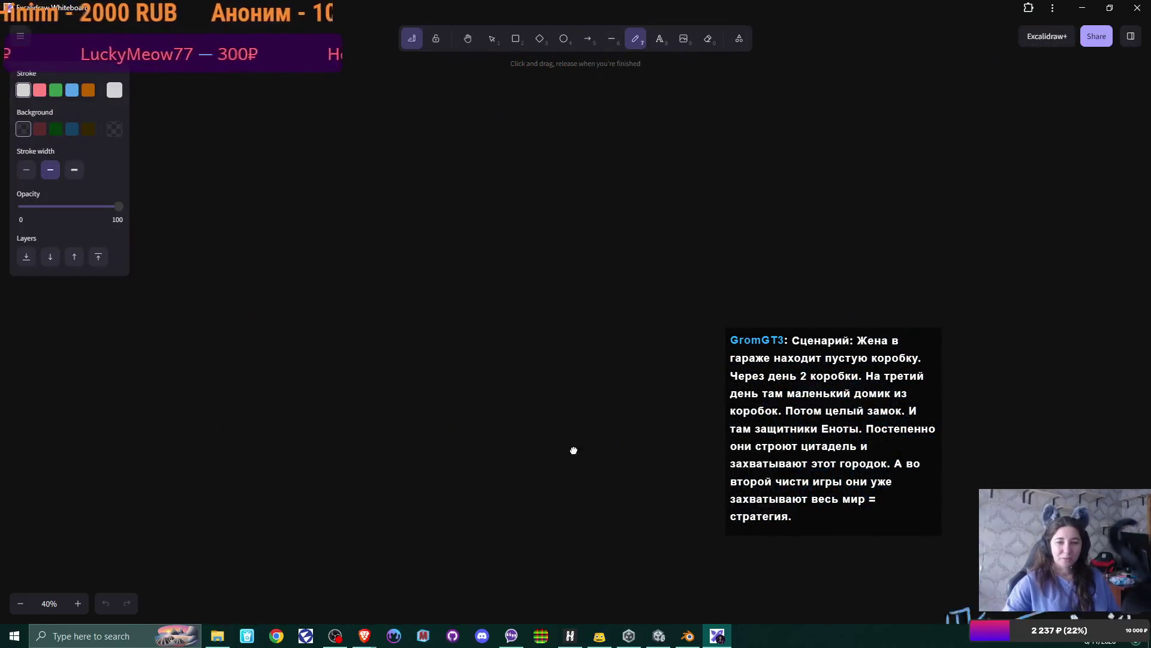
{"action": "left_click_drag", "start_coordinate": [382, 241], "coordinate": [360, 222]}
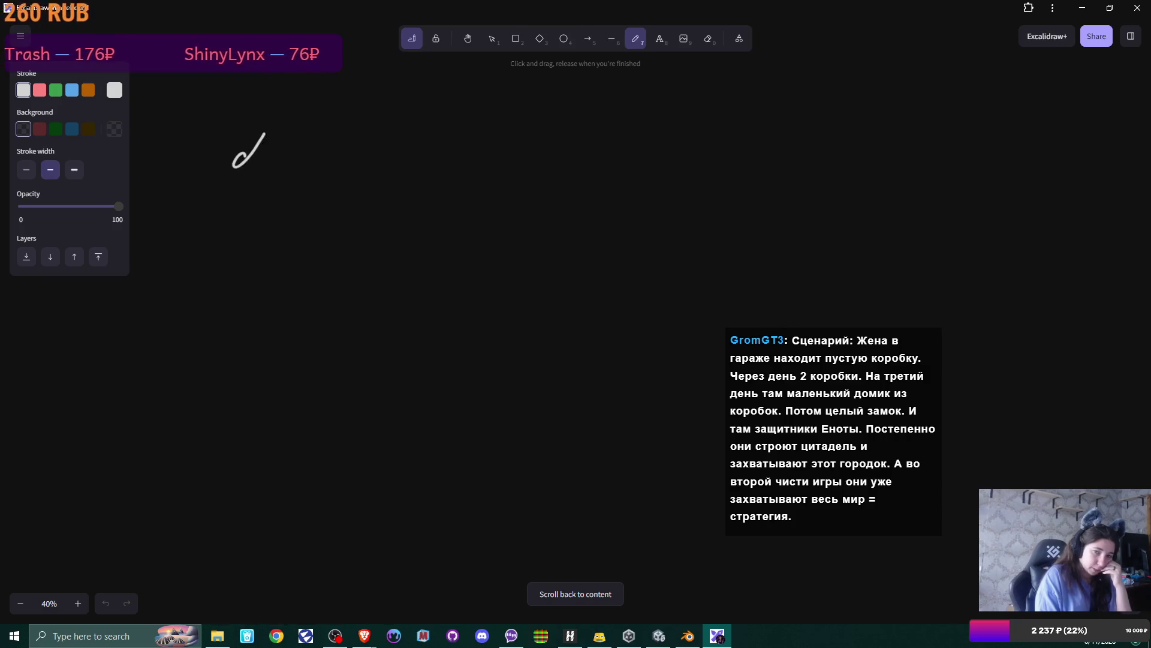
Step: Undo the stray scribble and handwrite 'elevator' as the first list entry
{"action": "key", "text": "ctrl+z"}
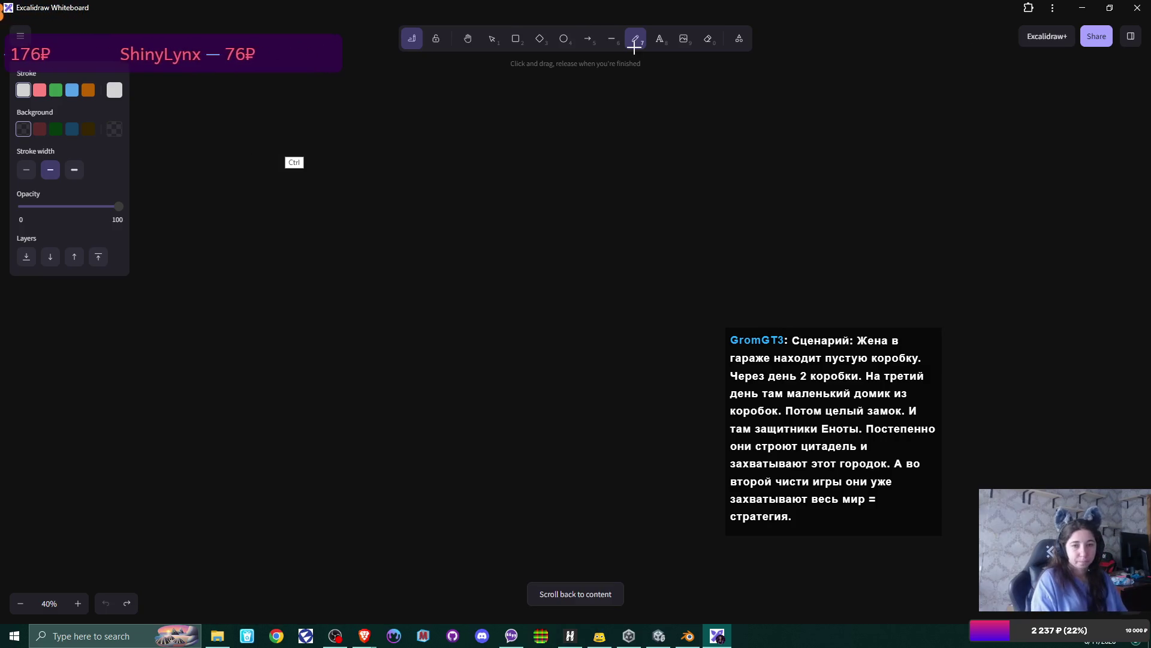
{"action": "left_click_drag", "start_coordinate": [252, 152], "coordinate": [290, 136]}
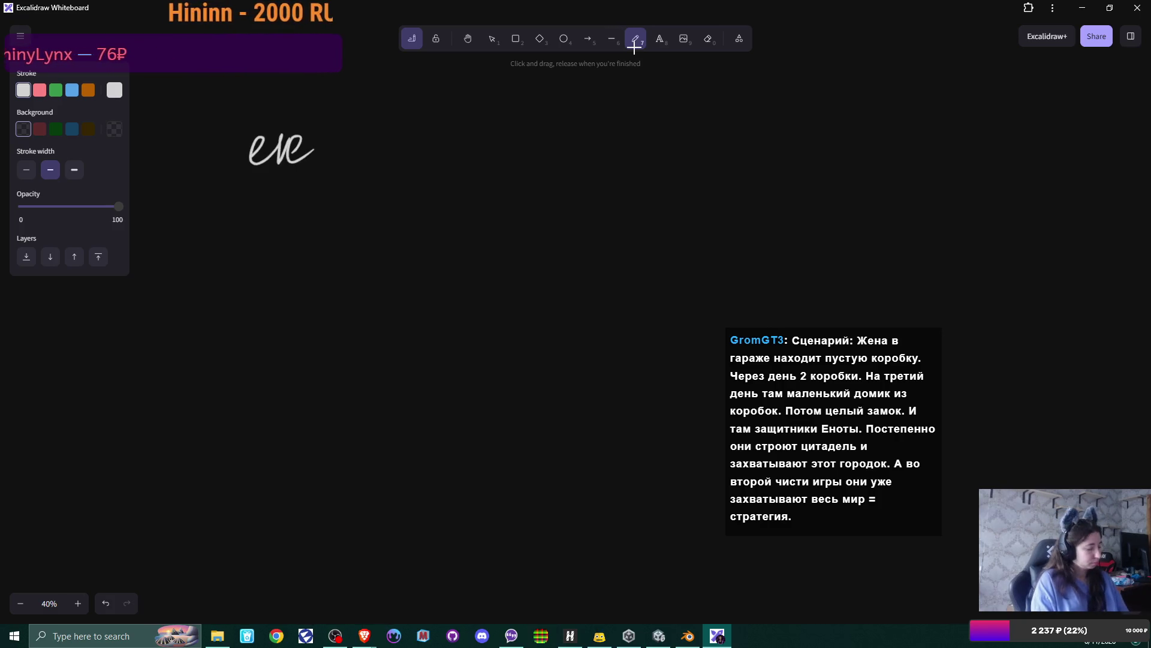
{"action": "key", "text": "ctrl+z"}
{"action": "key", "text": "ctrl+z"}
{"action": "left_click_drag", "start_coordinate": [247, 157], "coordinate": [278, 164]}
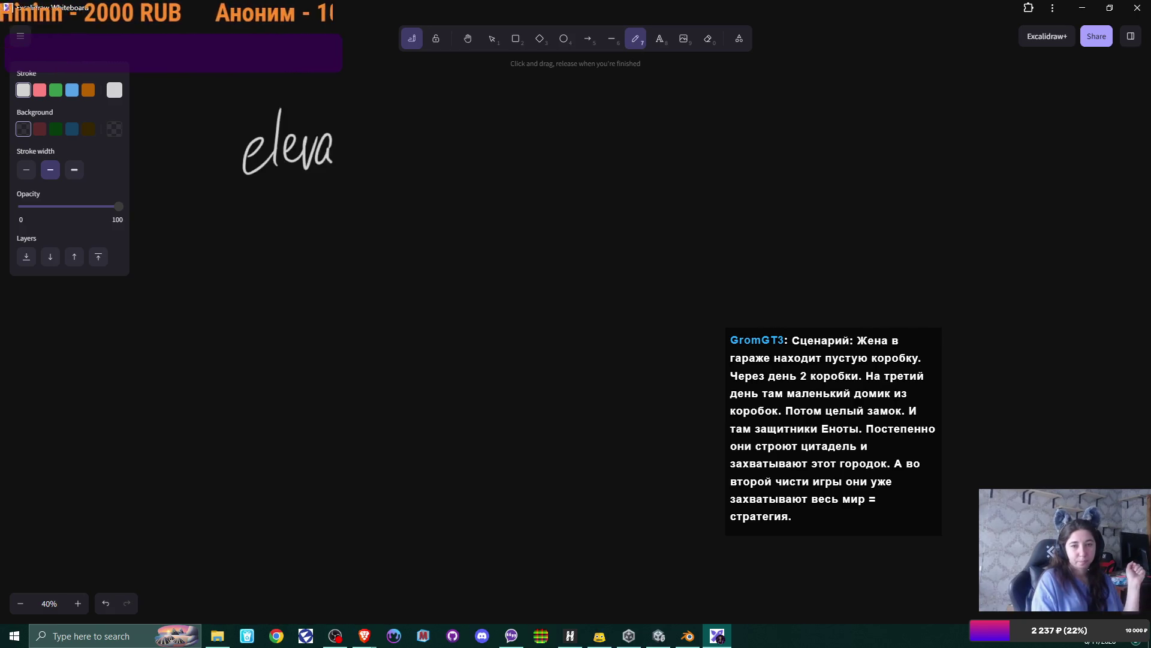
{"action": "left_click_drag", "start_coordinate": [357, 145], "coordinate": [413, 128]}
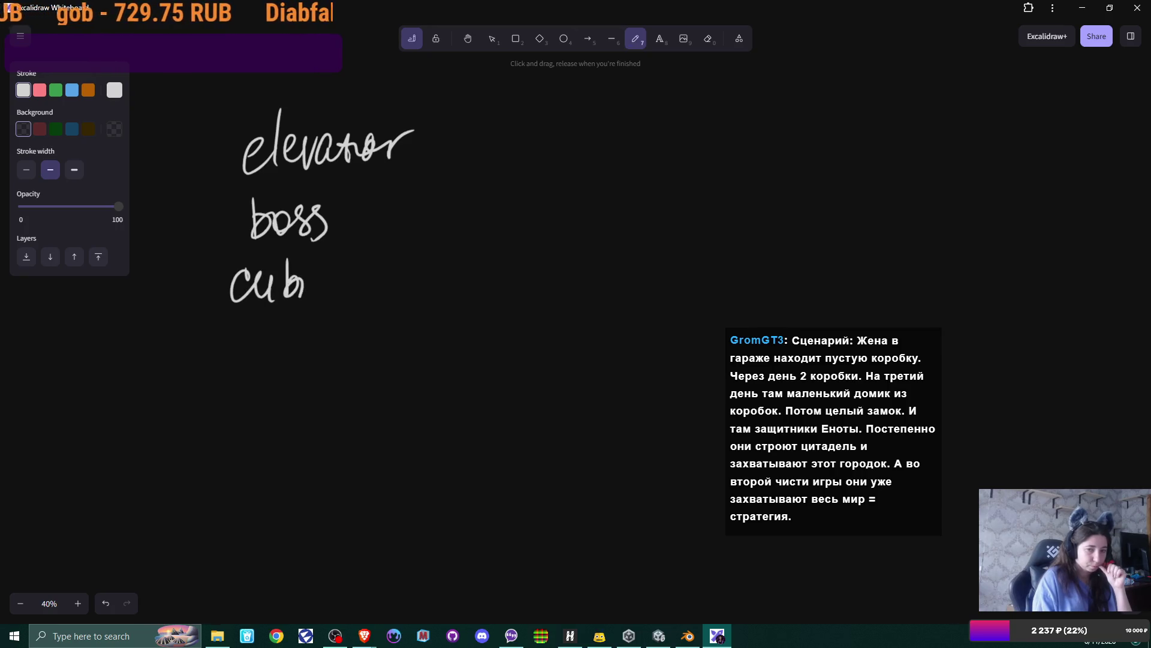
Step: Handwrite 'cubicle' and then 'photo' below it in the list
{"action": "left_click_drag", "start_coordinate": [329, 271], "coordinate": [339, 295]}
{"action": "left_click_drag", "start_coordinate": [347, 243], "coordinate": [345, 297]}
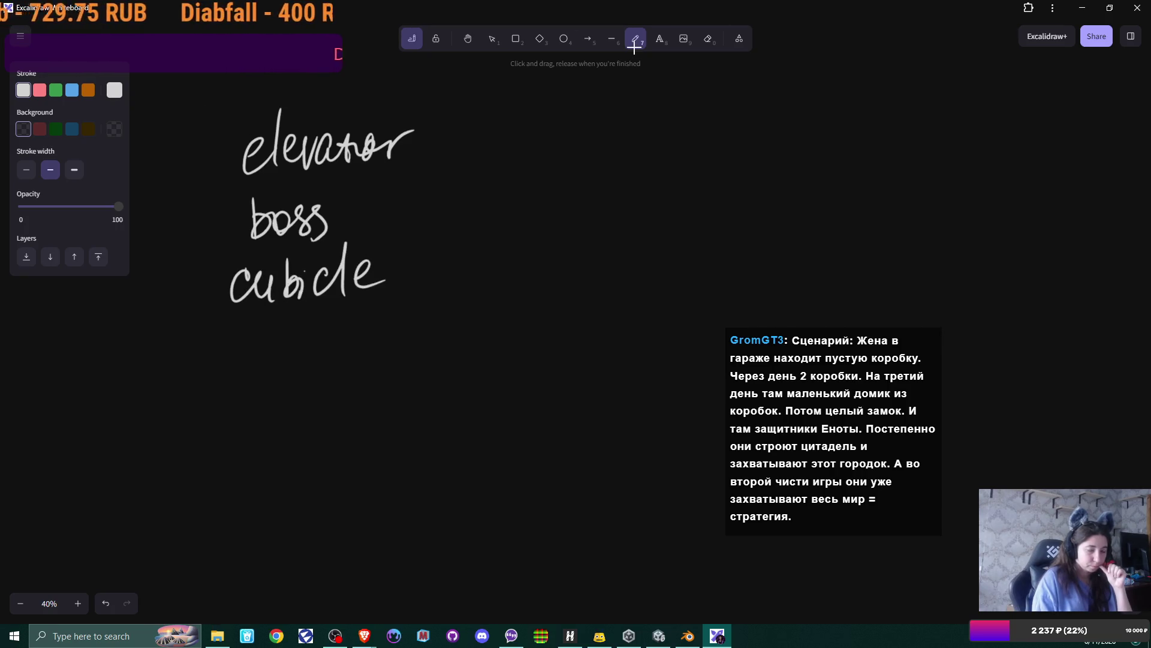
{"action": "left_click_drag", "start_coordinate": [240, 360], "coordinate": [239, 387]}
{"action": "mouse_move", "coordinate": [236, 348]}
{"action": "left_mouse_down"}
{"action": "mouse_move", "coordinate": [240, 361]}
{"action": "mouse_move", "coordinate": [281, 367]}
{"action": "mouse_move", "coordinate": [282, 349]}
{"action": "left_mouse_up"}
{"action": "left_click_drag", "start_coordinate": [302, 335], "coordinate": [301, 364]}
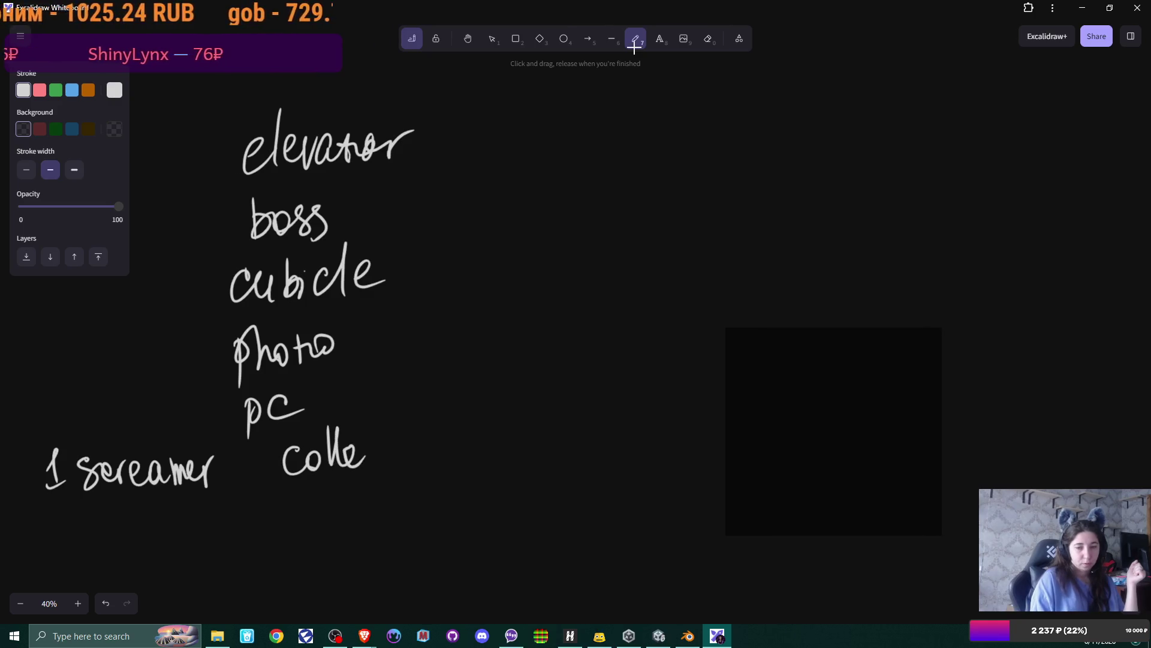
Step: Write 'colleague comment on the photo', undoing and redoing the misspelled strokes
{"action": "left_click_drag", "start_coordinate": [406, 449], "coordinate": [424, 447]}
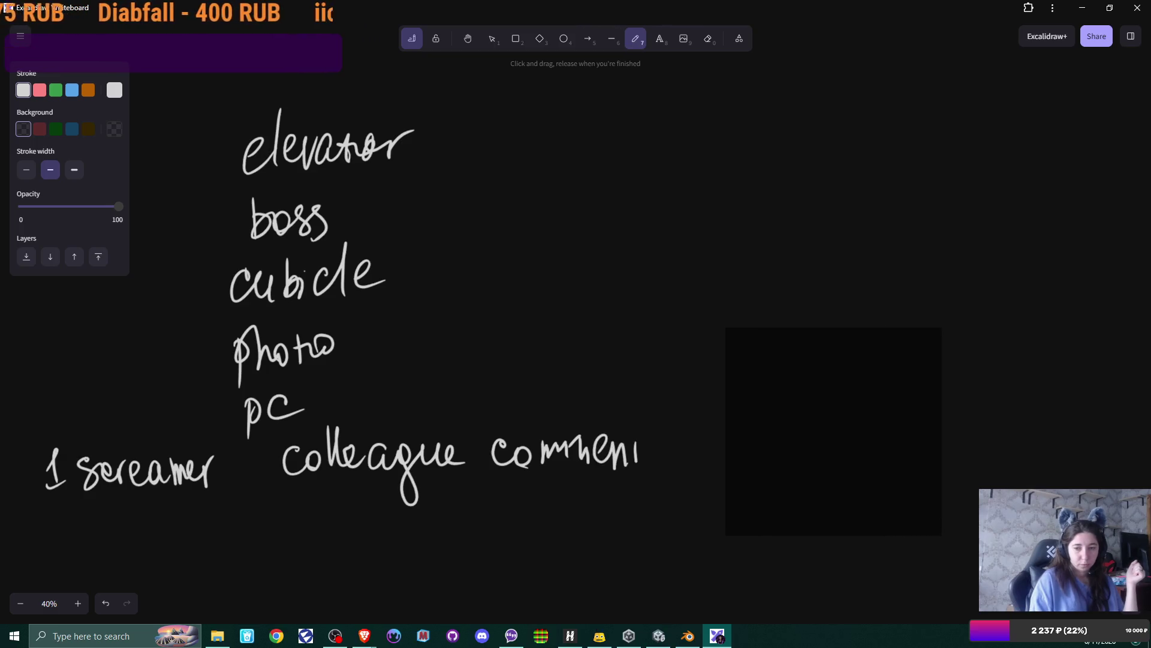
{"action": "key", "text": "ctrl+z"}
{"action": "key", "text": "ctrl+z"}
{"action": "key", "text": "ctrl+z"}
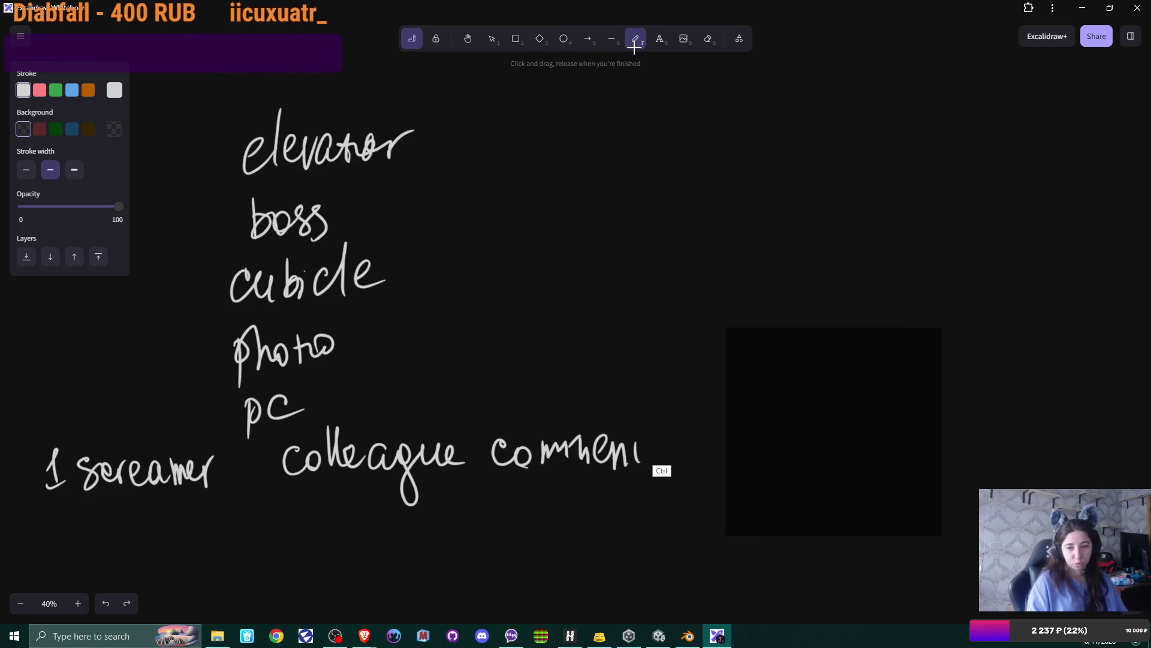
{"action": "key", "text": "ctrl+z"}
{"action": "key", "text": "ctrl+z"}
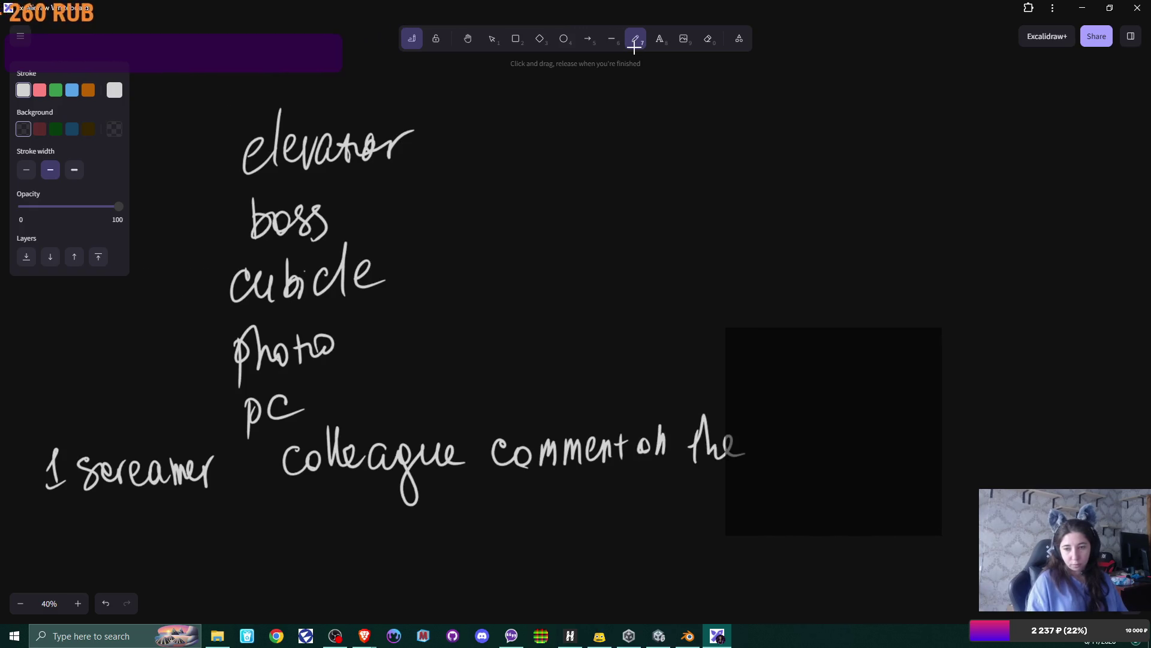
{"action": "mouse_move", "coordinate": [802, 403]}
{"action": "left_mouse_down"}
{"action": "mouse_move", "coordinate": [822, 445]}
{"action": "mouse_move", "coordinate": [851, 427]}
{"action": "left_mouse_up"}
Step: Pan the canvas down and to the right, then reveal the hidden tray icons
{"action": "middle_click", "coordinate": [596, 483]}
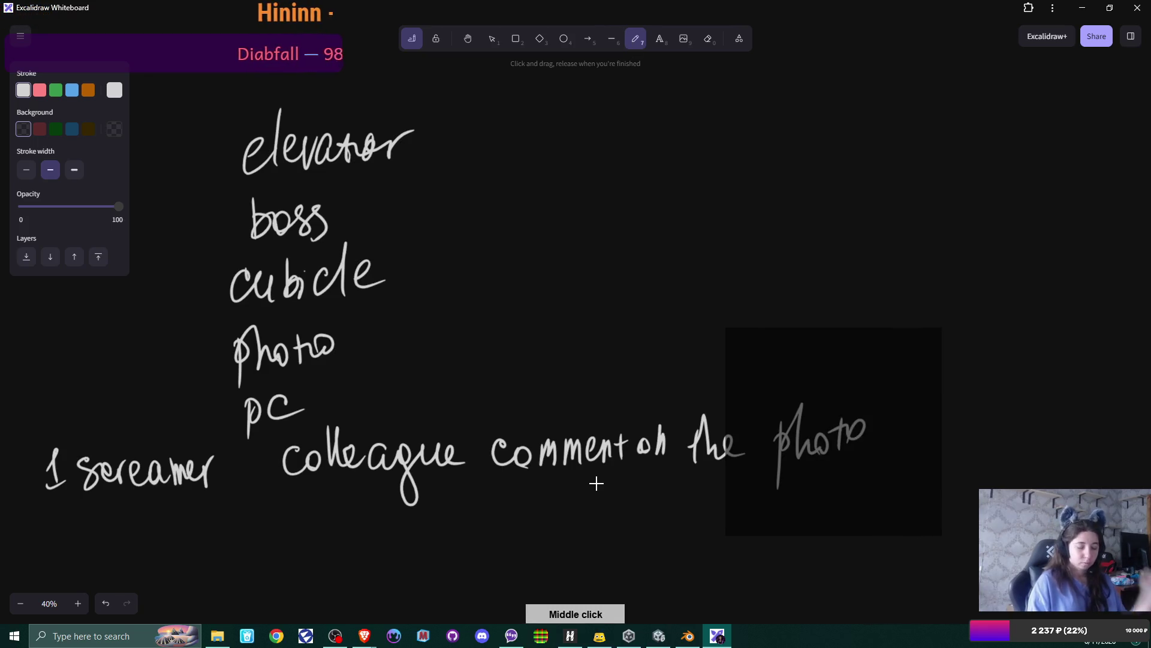
{"action": "scroll", "coordinate": [596, 483], "scroll_direction": "down", "scroll_amount": 2}
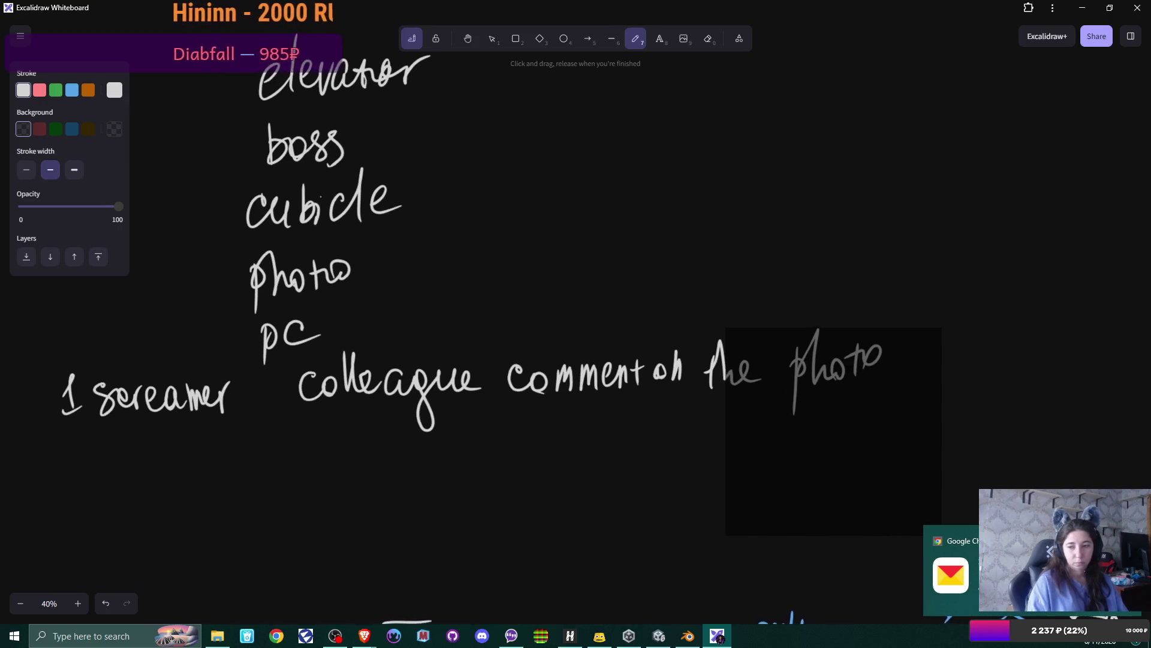
{"action": "scroll", "coordinate": [596, 483], "scroll_direction": "down", "scroll_amount": 1}
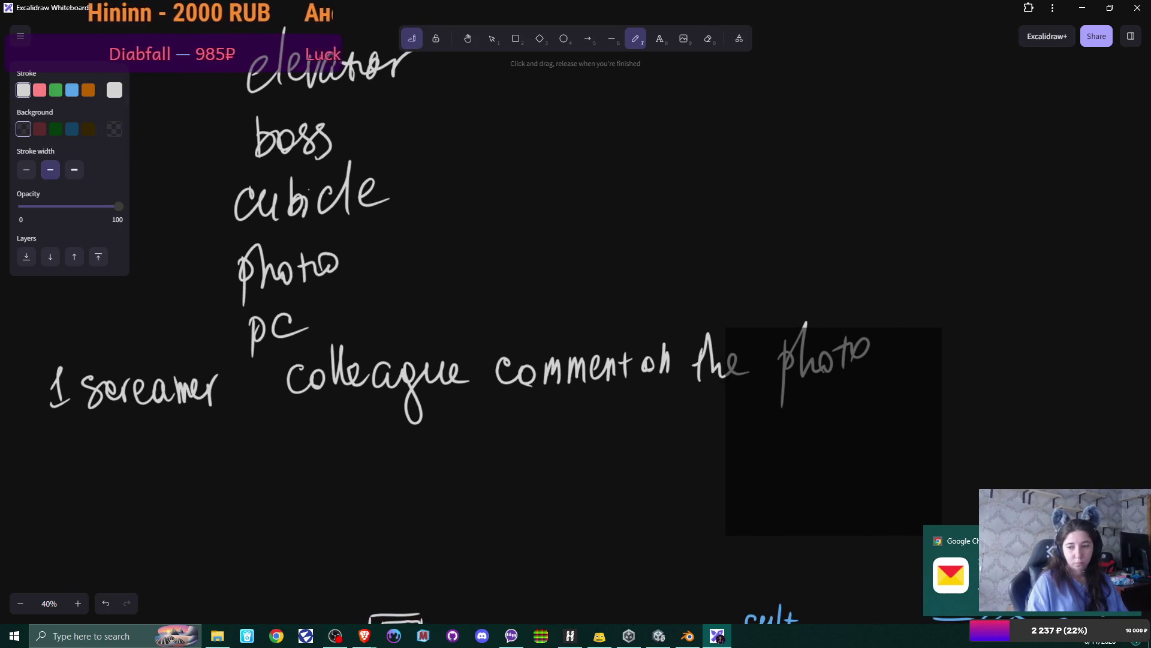
{"action": "scroll", "coordinate": [596, 483], "scroll_direction": "right", "scroll_amount": 1}
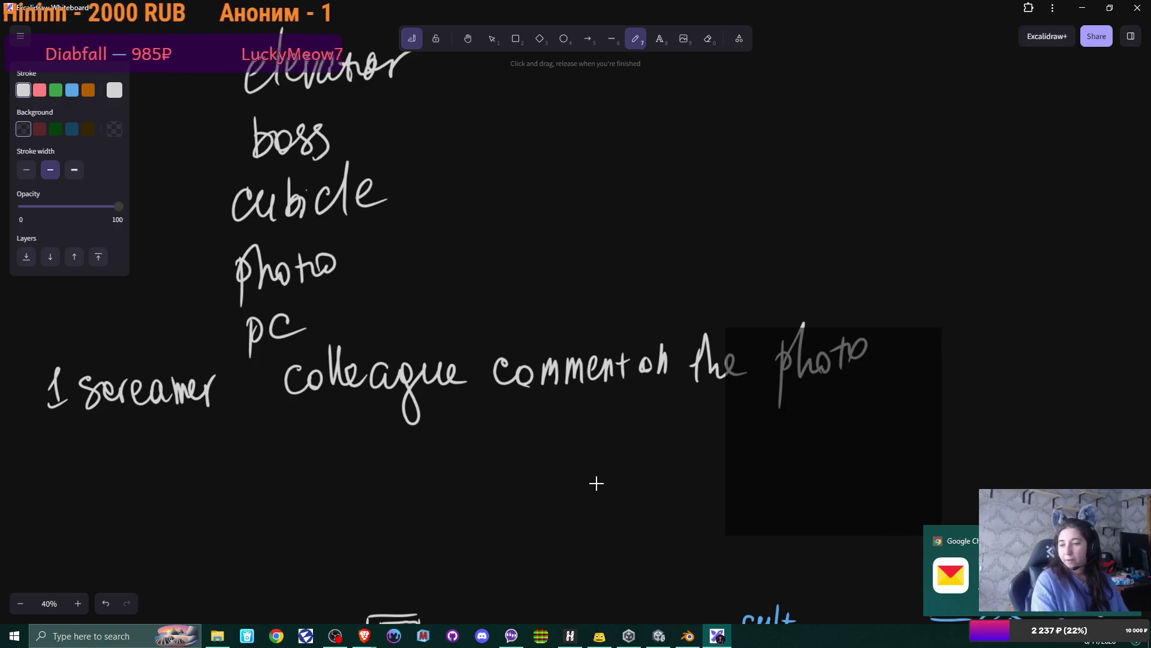
{"action": "left_click", "coordinate": [980, 643]}
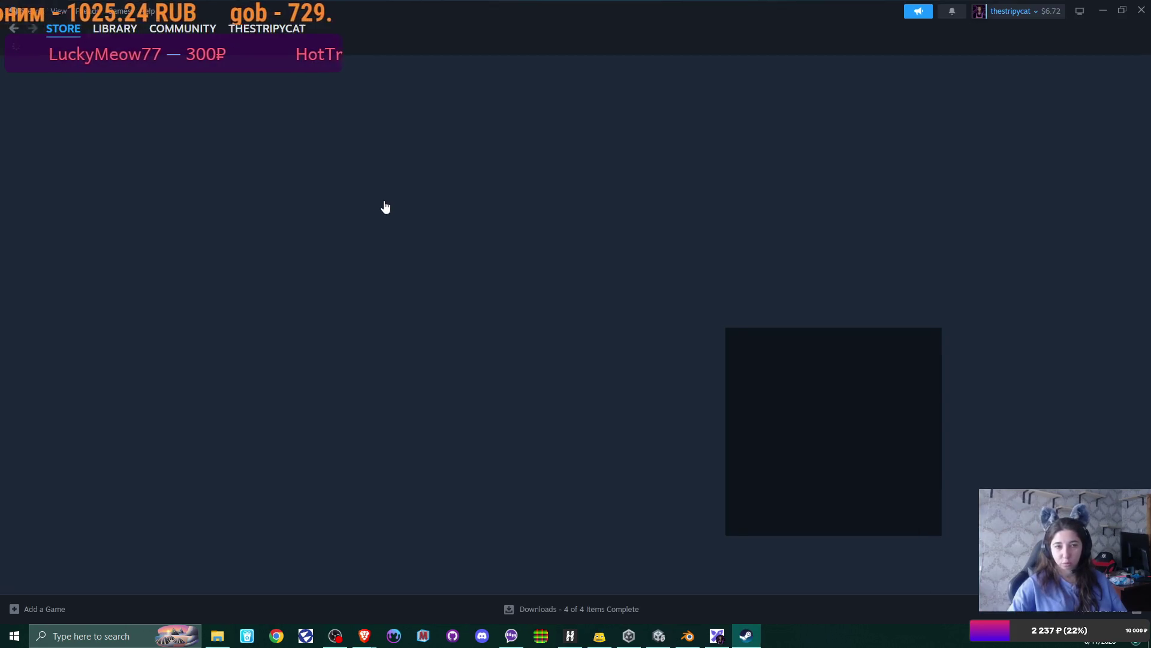
Step: Open the Wishlist from Steam's STORE menu
{"action": "mouse_move", "coordinate": [114, 31]}
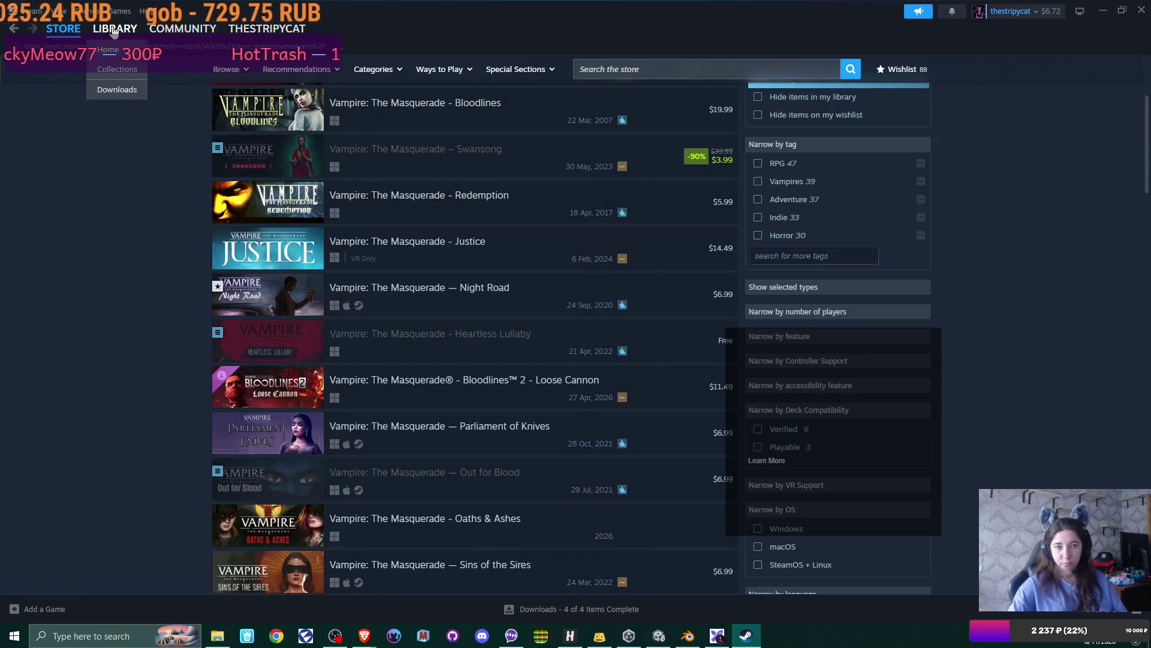
{"action": "mouse_move", "coordinate": [63, 29]}
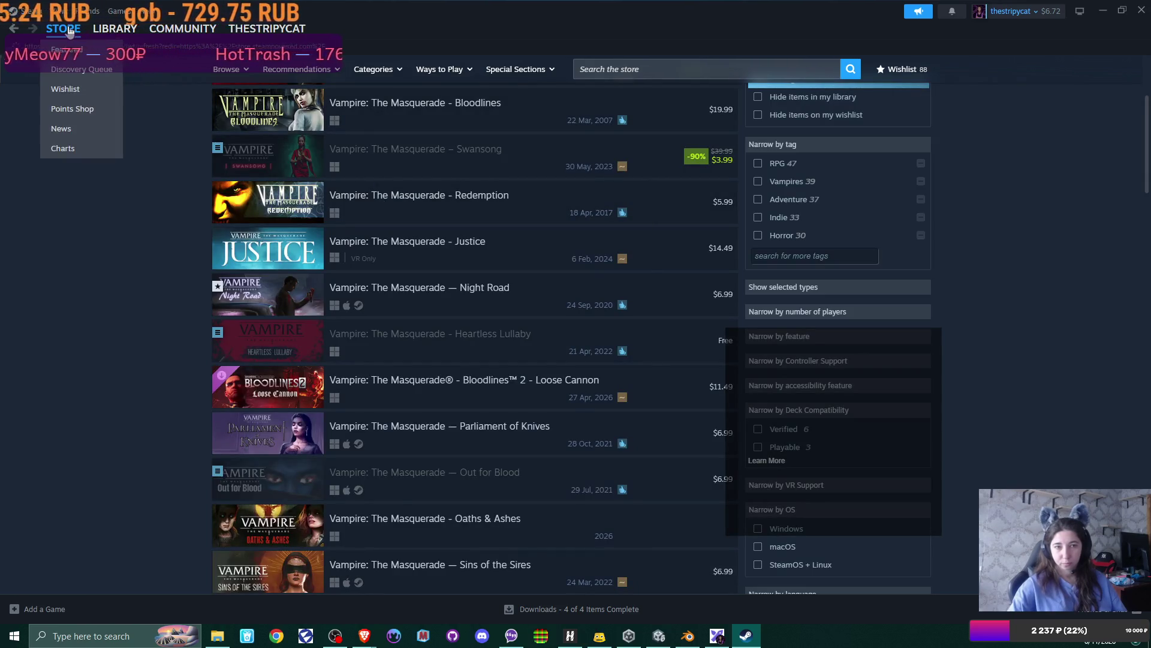
{"action": "left_click", "coordinate": [74, 90]}
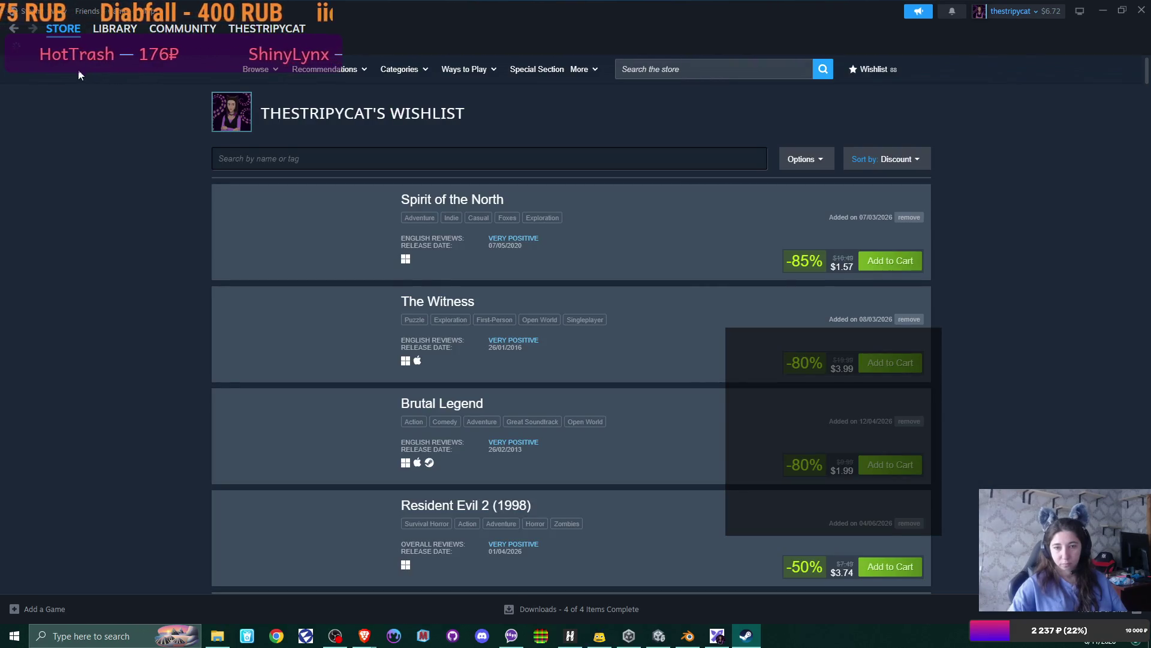
Step: Scroll down the wishlist past the horror titles to Tell Some Story: Foz
{"action": "scroll", "coordinate": [684, 235], "scroll_direction": "down", "scroll_amount": 3}
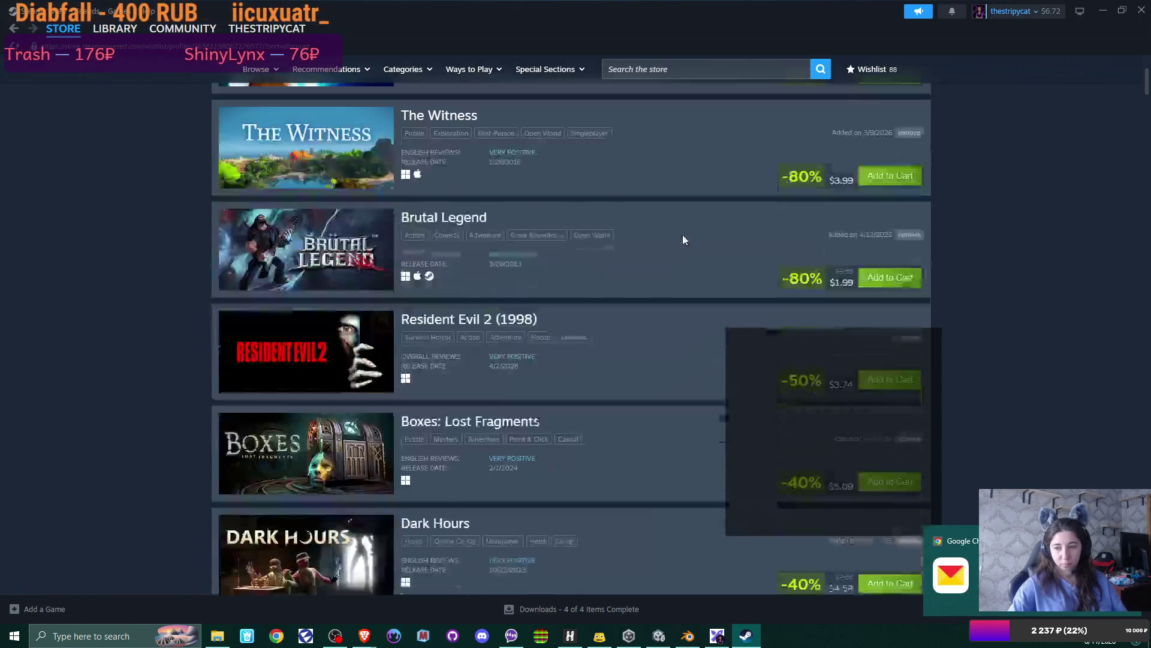
{"action": "scroll", "coordinate": [683, 236], "scroll_direction": "down", "scroll_amount": 3}
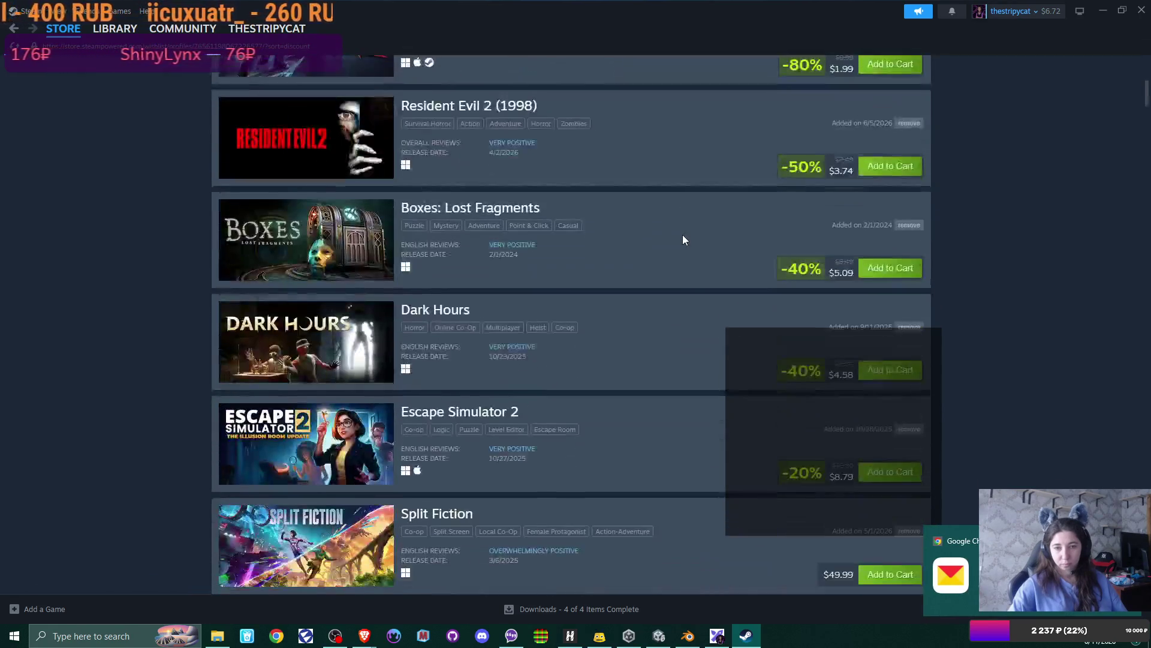
{"action": "scroll", "coordinate": [683, 240], "scroll_direction": "down", "scroll_amount": 6}
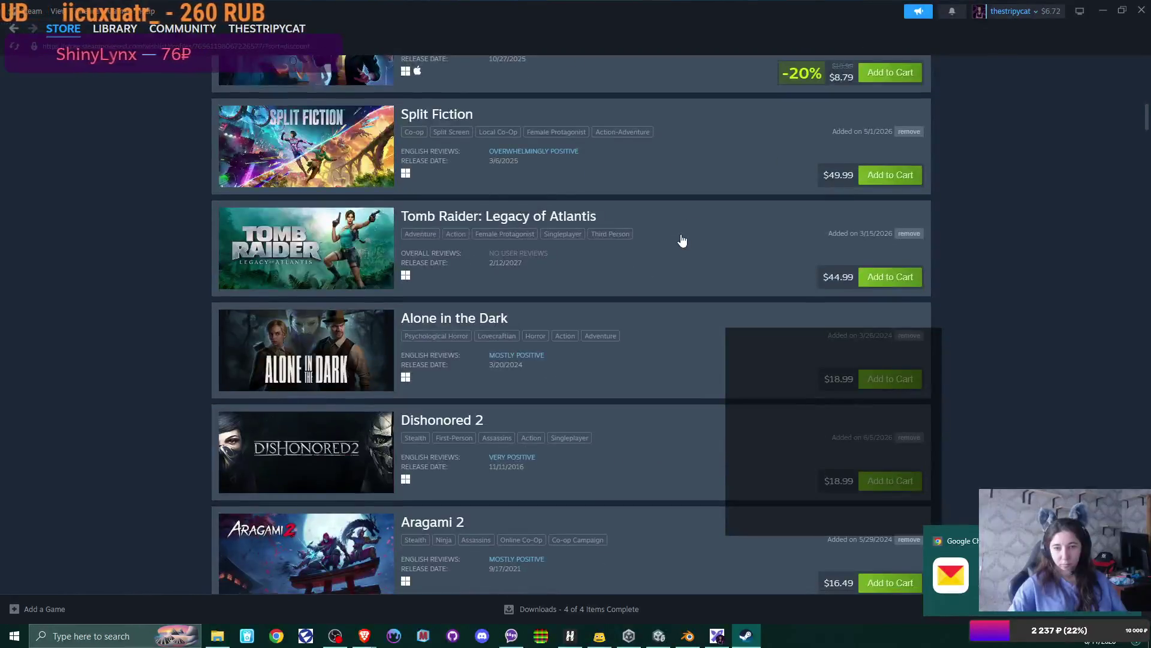
{"action": "scroll", "coordinate": [682, 240], "scroll_direction": "down", "scroll_amount": 5}
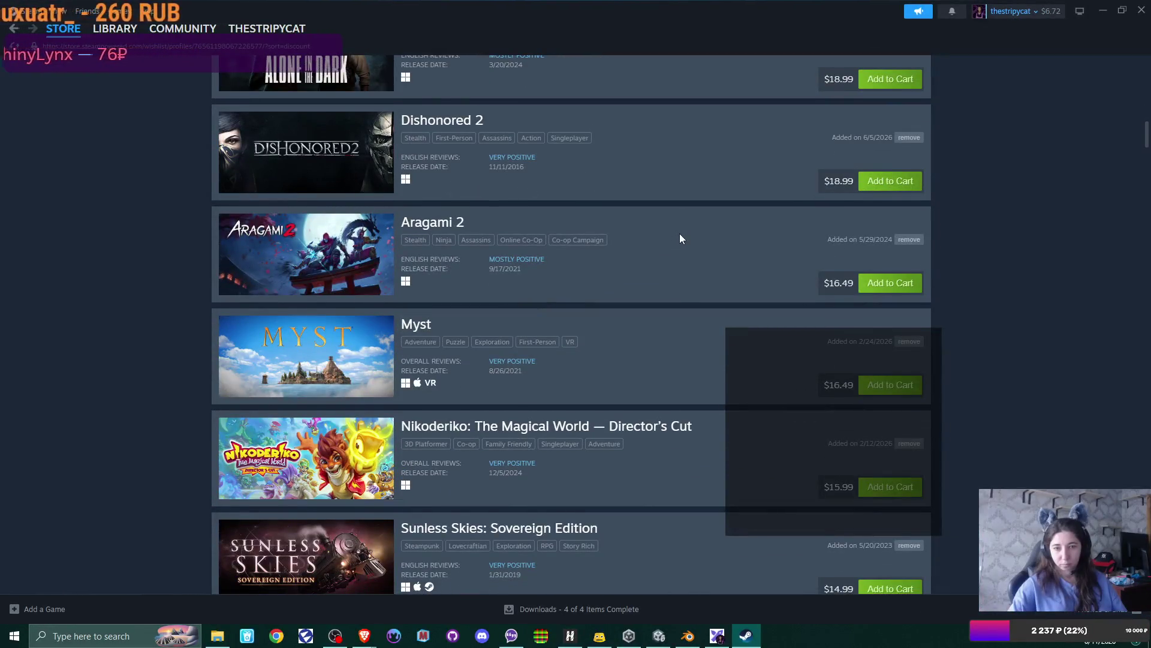
{"action": "scroll", "coordinate": [680, 239], "scroll_direction": "down", "scroll_amount": 5}
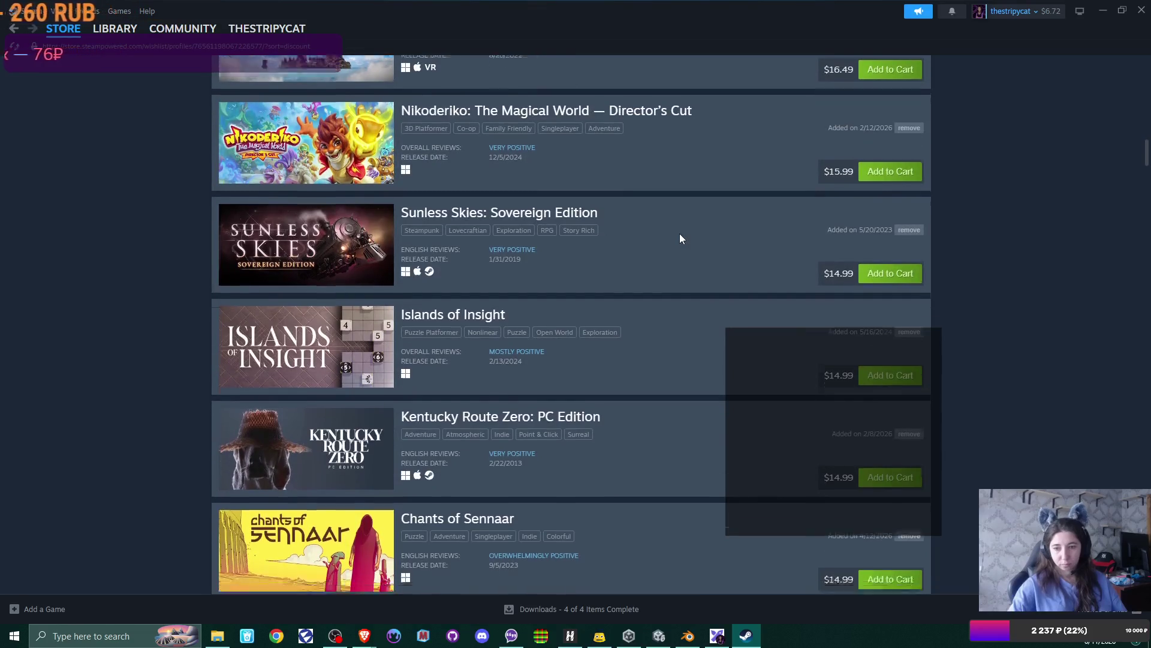
{"action": "scroll", "coordinate": [680, 238], "scroll_direction": "down", "scroll_amount": 13}
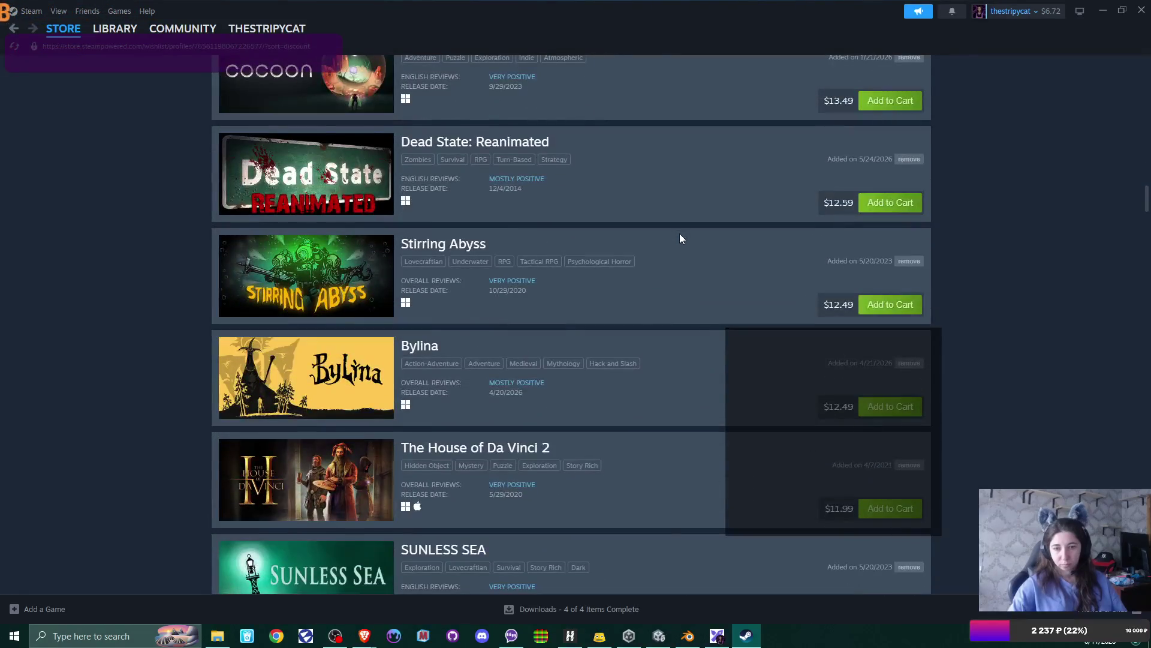
{"action": "scroll", "coordinate": [680, 238], "scroll_direction": "down", "scroll_amount": 8}
{"action": "scroll", "coordinate": [680, 238], "scroll_direction": "down", "scroll_amount": 5}
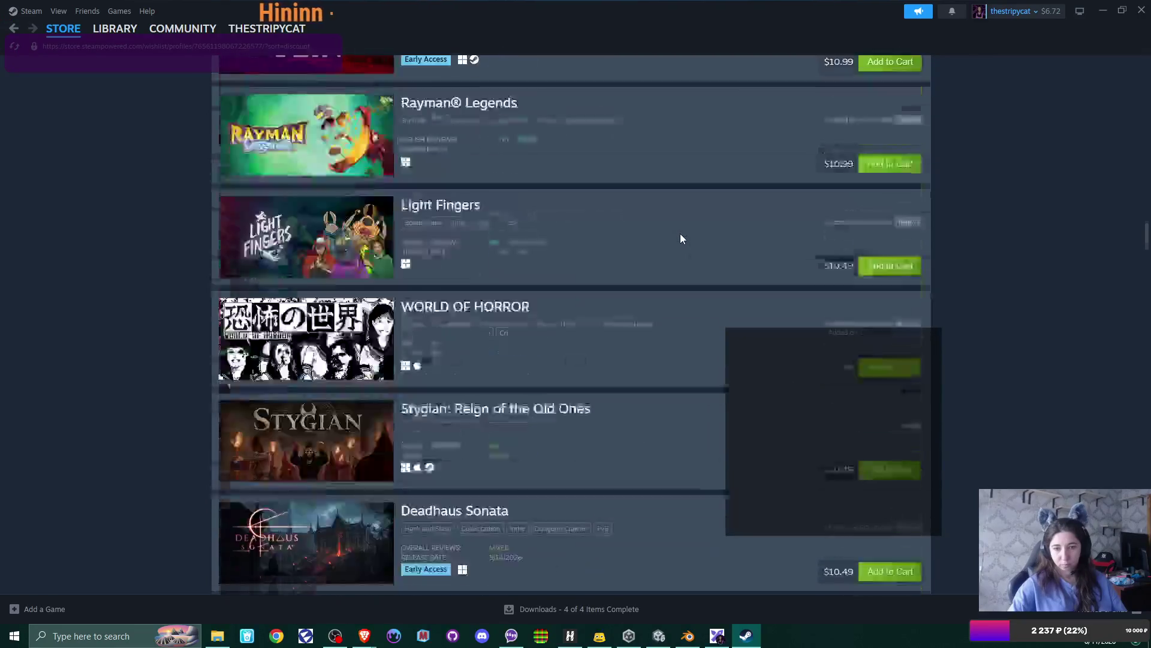
{"action": "scroll", "coordinate": [681, 238], "scroll_direction": "down", "scroll_amount": 3}
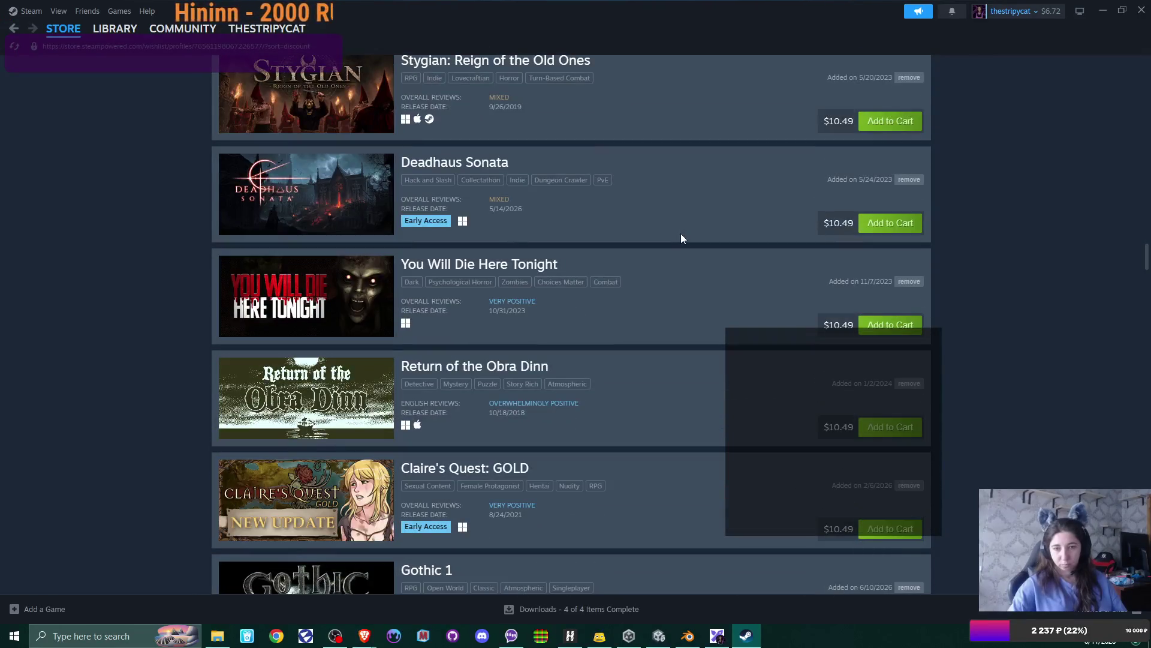
{"action": "scroll", "coordinate": [681, 238], "scroll_direction": "down", "scroll_amount": 13}
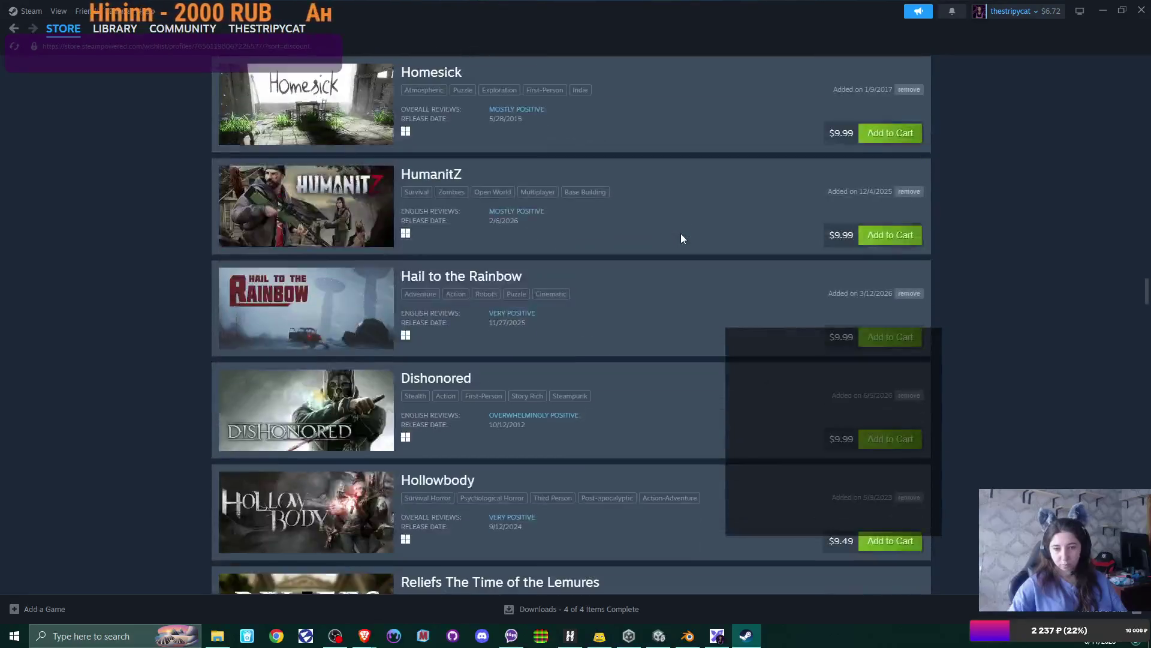
{"action": "scroll", "coordinate": [681, 238], "scroll_direction": "down", "scroll_amount": 6}
{"action": "scroll", "coordinate": [681, 238], "scroll_direction": "down", "scroll_amount": 7}
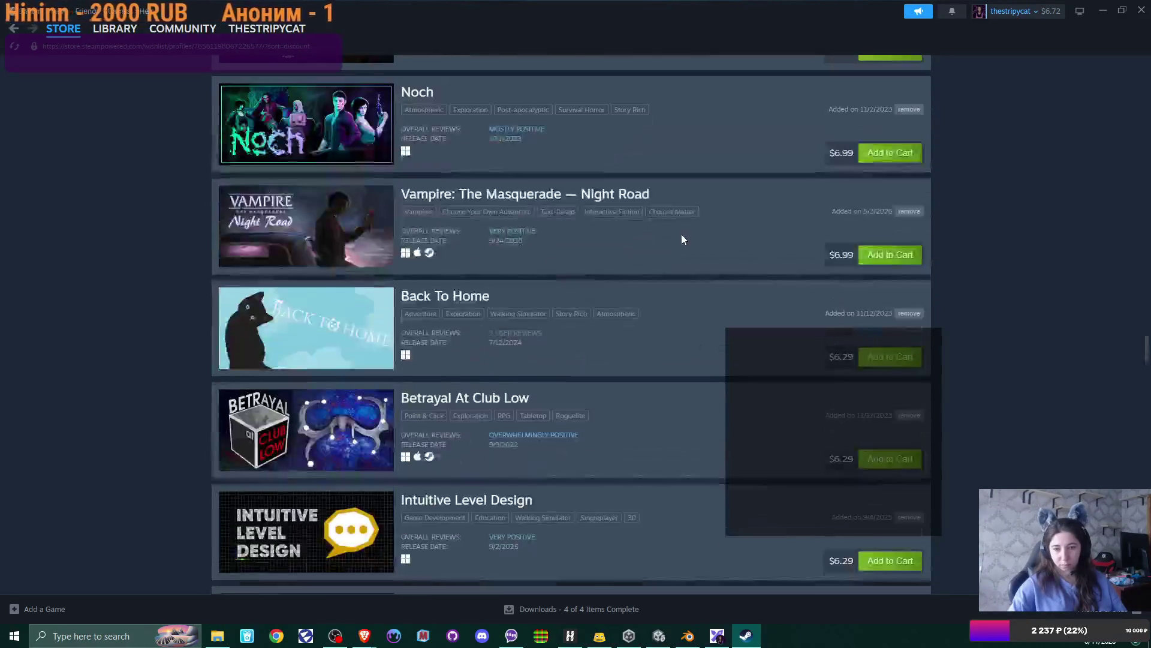
{"action": "scroll", "coordinate": [681, 238], "scroll_direction": "down", "scroll_amount": 5}
{"action": "scroll", "coordinate": [681, 238], "scroll_direction": "down", "scroll_amount": 10}
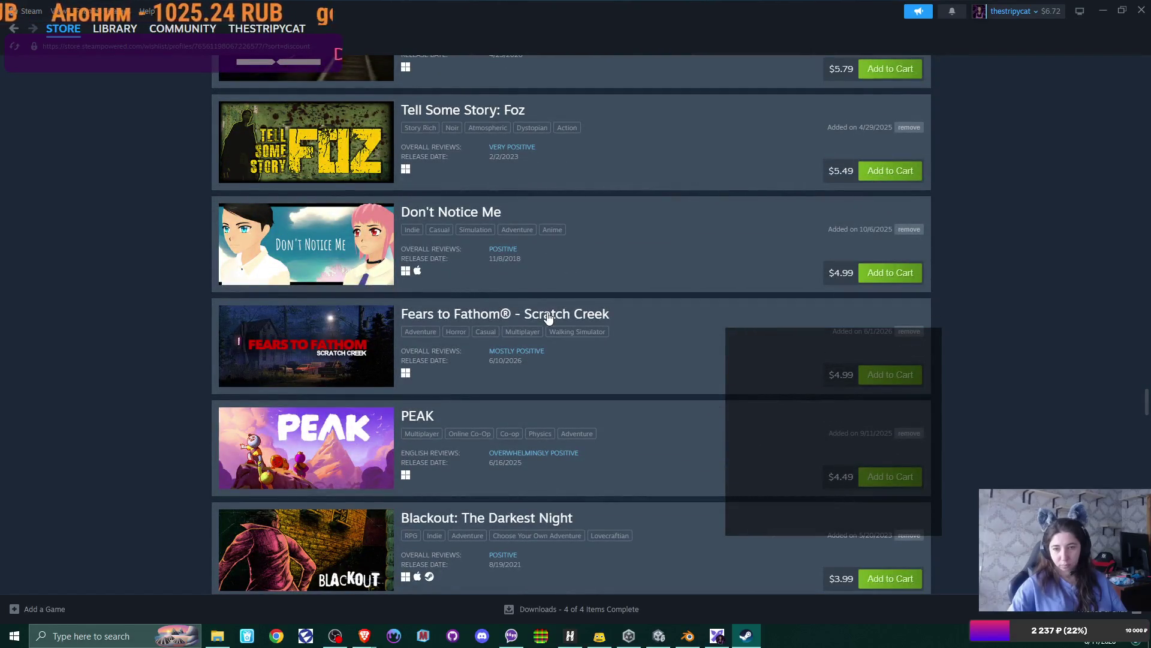
Step: Open the Fears to Fathom – Scratch Creek page, view its screenshots, and scroll to the Buy section
{"action": "left_click", "coordinate": [547, 315]}
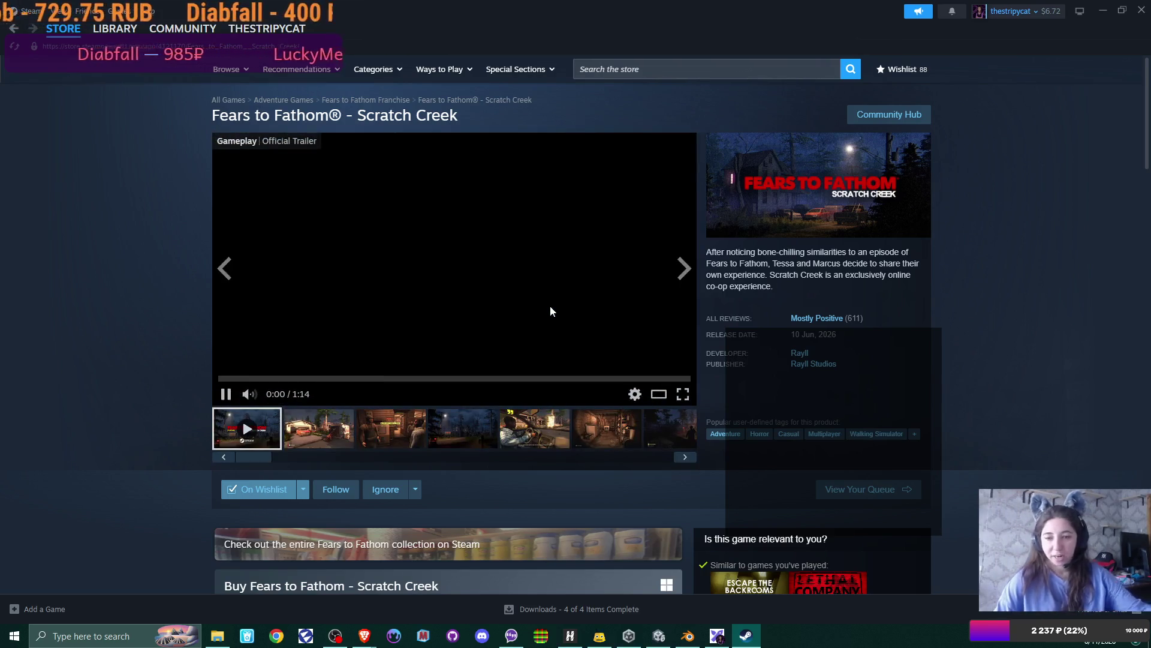
{"action": "left_click", "coordinate": [318, 435]}
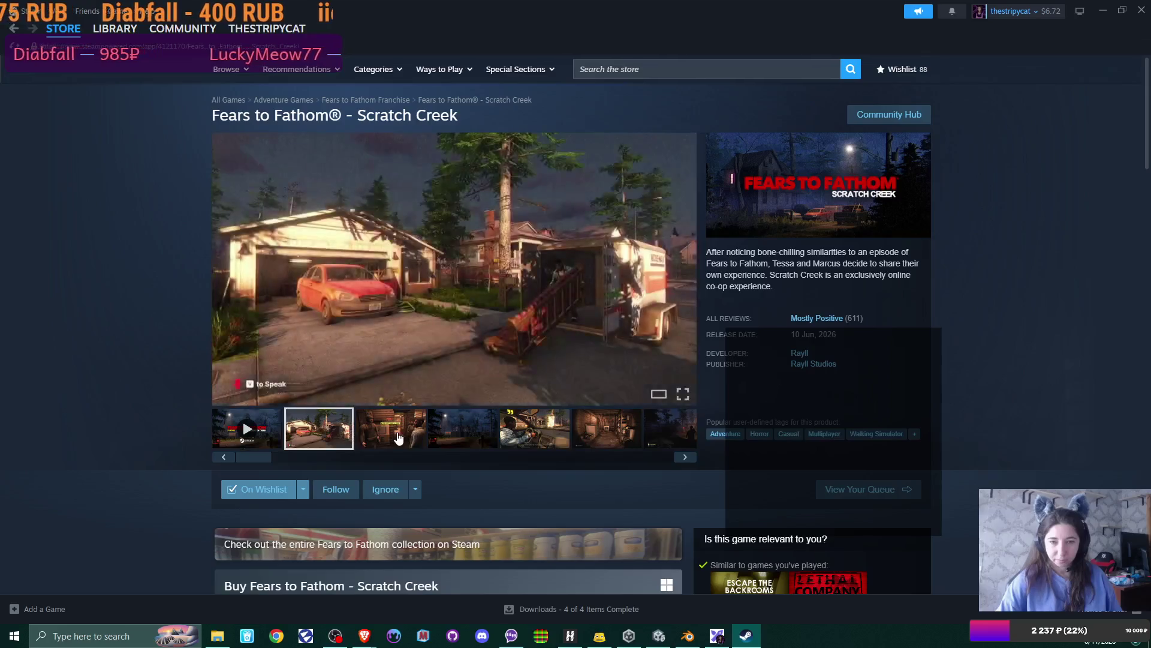
{"action": "left_click", "coordinate": [418, 440]}
{"action": "left_click", "coordinate": [461, 436]}
{"action": "left_click", "coordinate": [534, 429]}
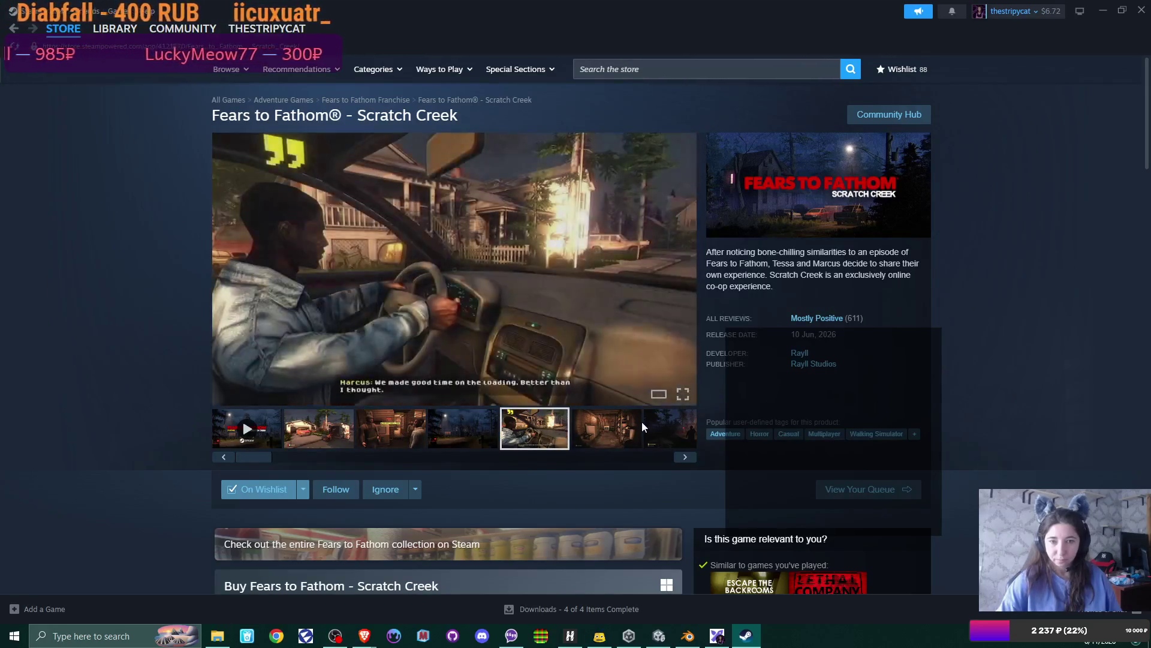
{"action": "left_click", "coordinate": [639, 424]}
{"action": "left_click", "coordinate": [658, 433]}
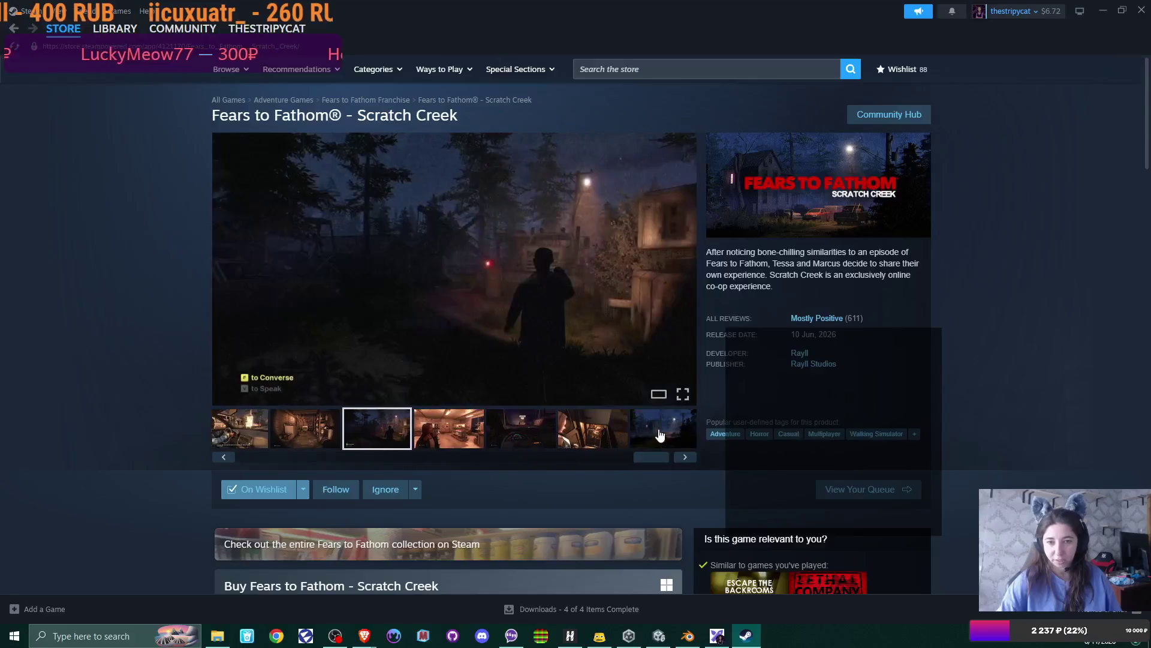
{"action": "left_click", "coordinate": [476, 433]}
{"action": "left_click", "coordinate": [520, 432]}
{"action": "left_click", "coordinate": [606, 433]}
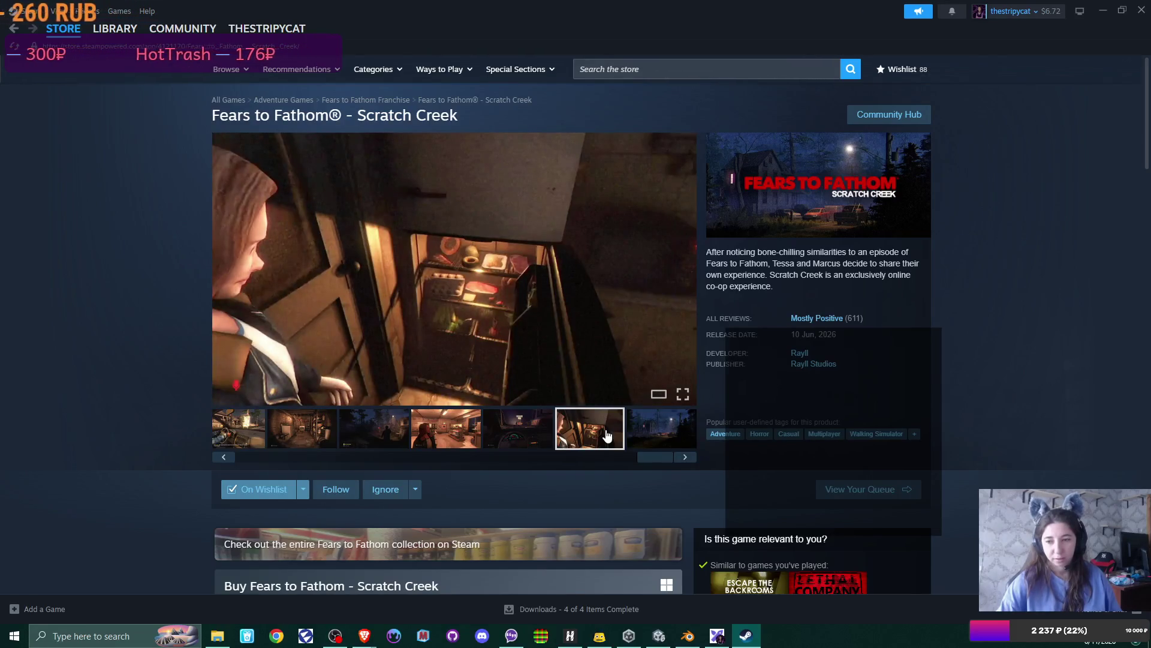
{"action": "scroll", "coordinate": [605, 431], "scroll_direction": "down", "scroll_amount": 3}
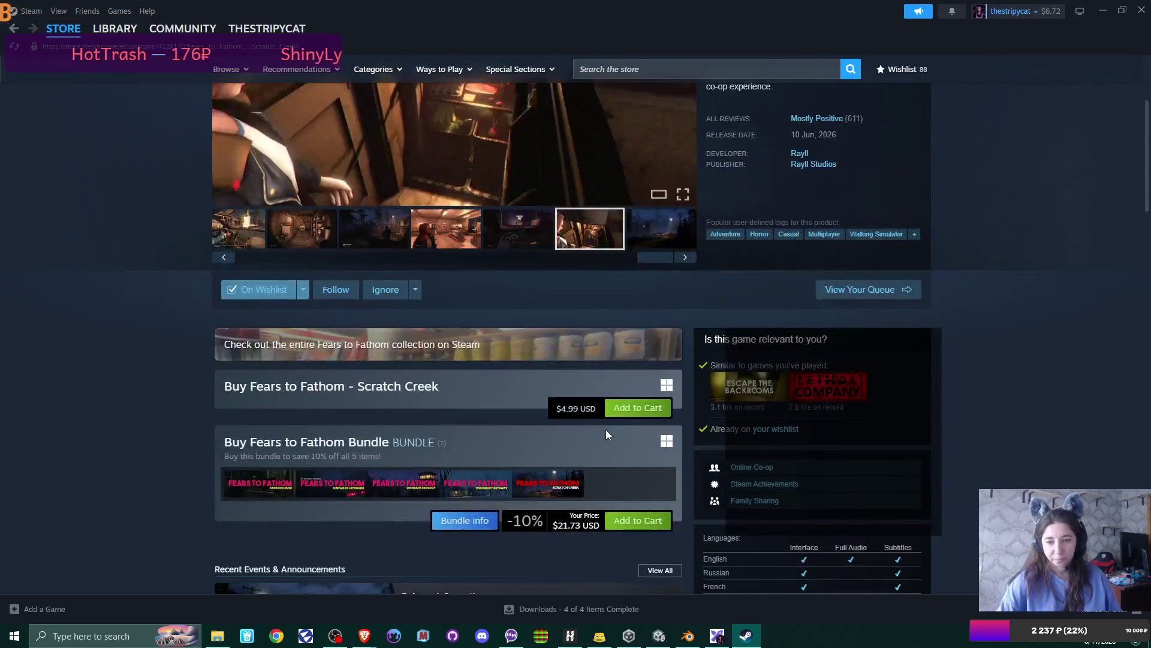
Step: Buy Fears to Fathom – Scratch Creek for $4.99 through the cart with the Steam wallet
{"action": "left_click", "coordinate": [638, 408]}
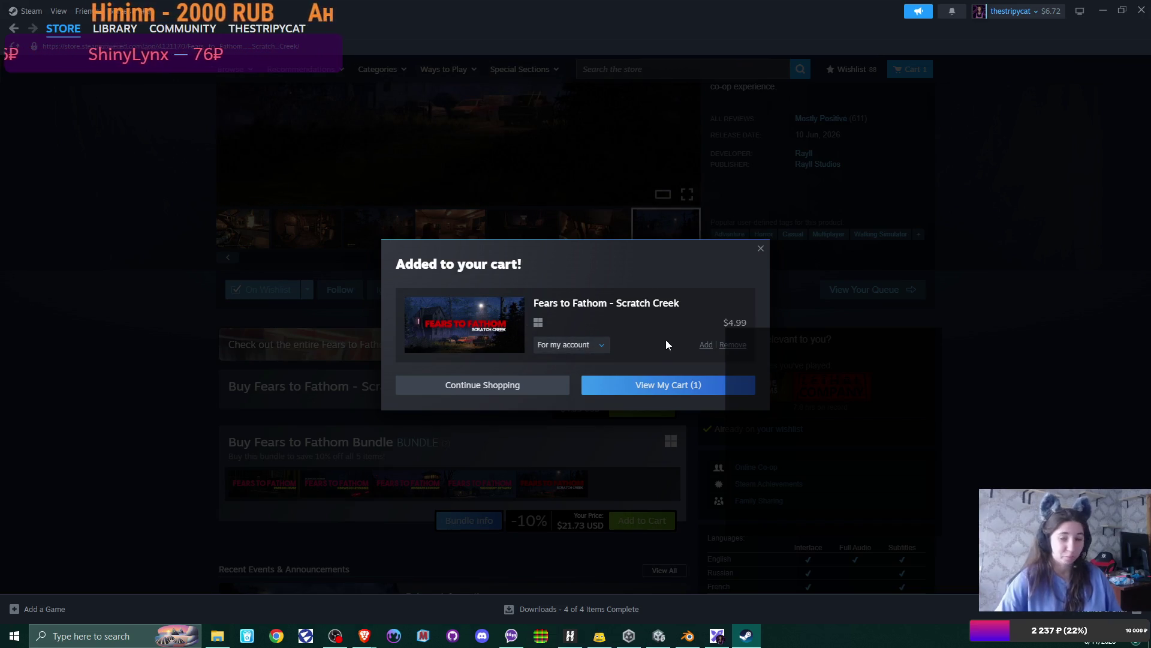
{"action": "left_click", "coordinate": [676, 385]}
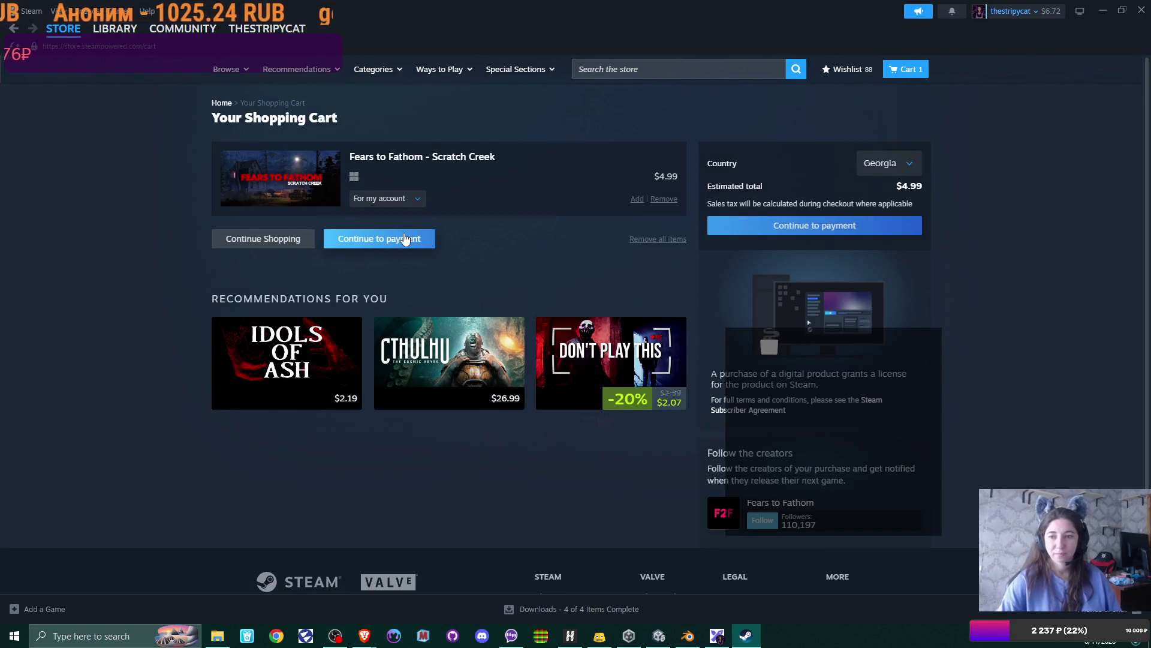
{"action": "left_click", "coordinate": [404, 239]}
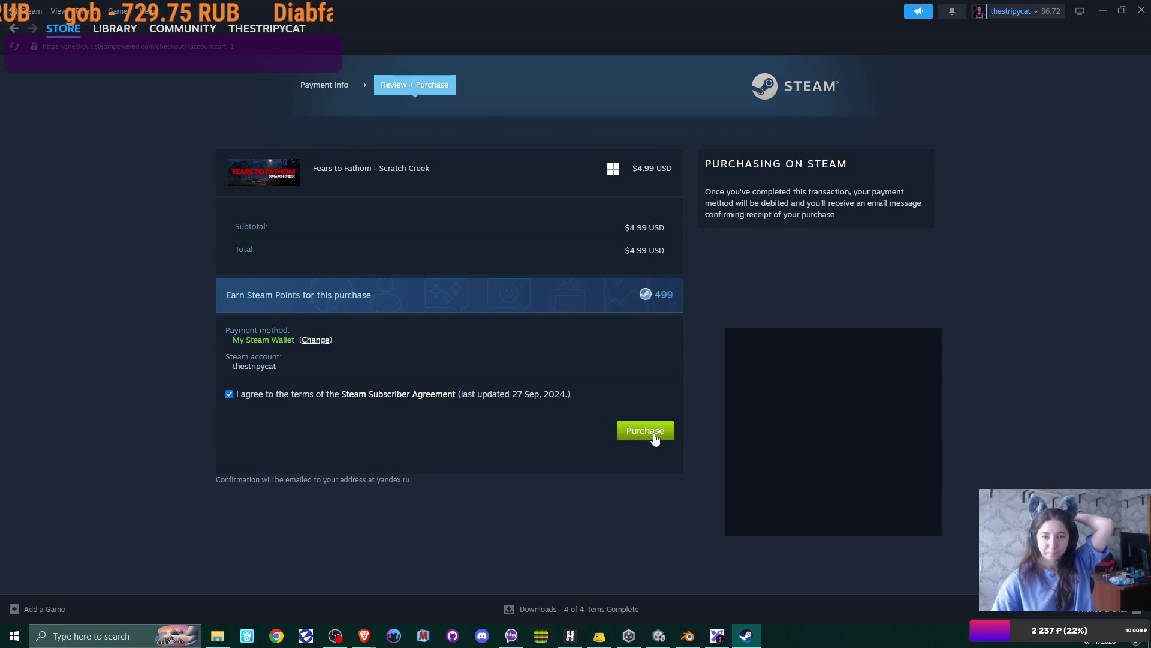
{"action": "left_click", "coordinate": [655, 433]}
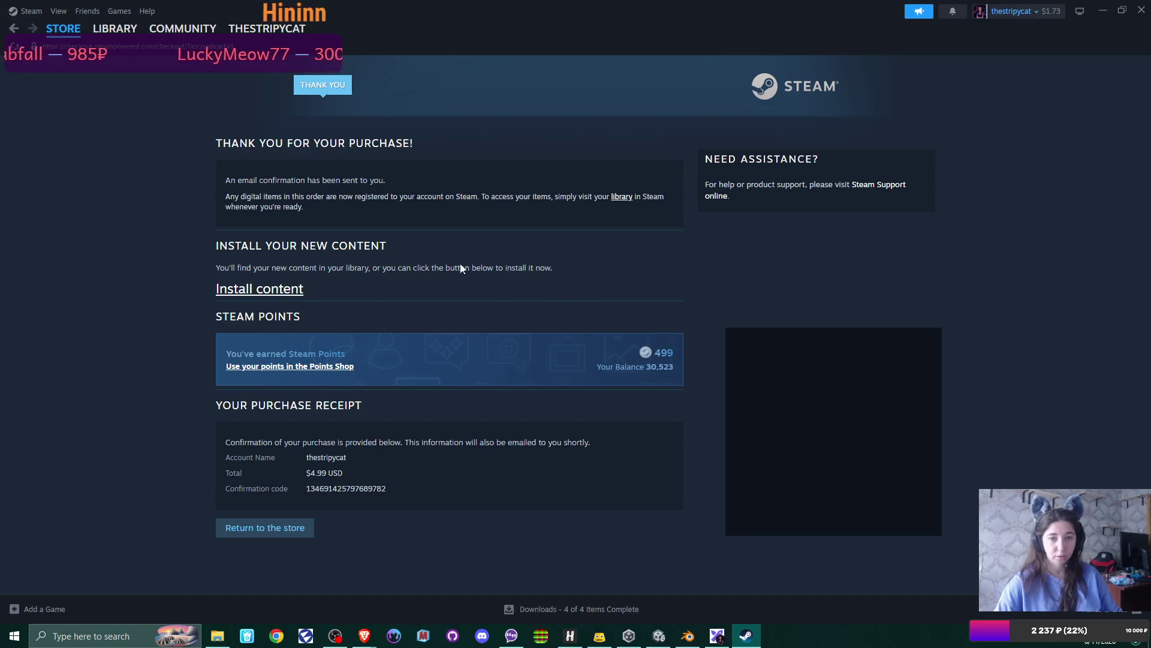
Step: Install the game on New Volume (D:) and close Steam
{"action": "left_click", "coordinate": [109, 33]}
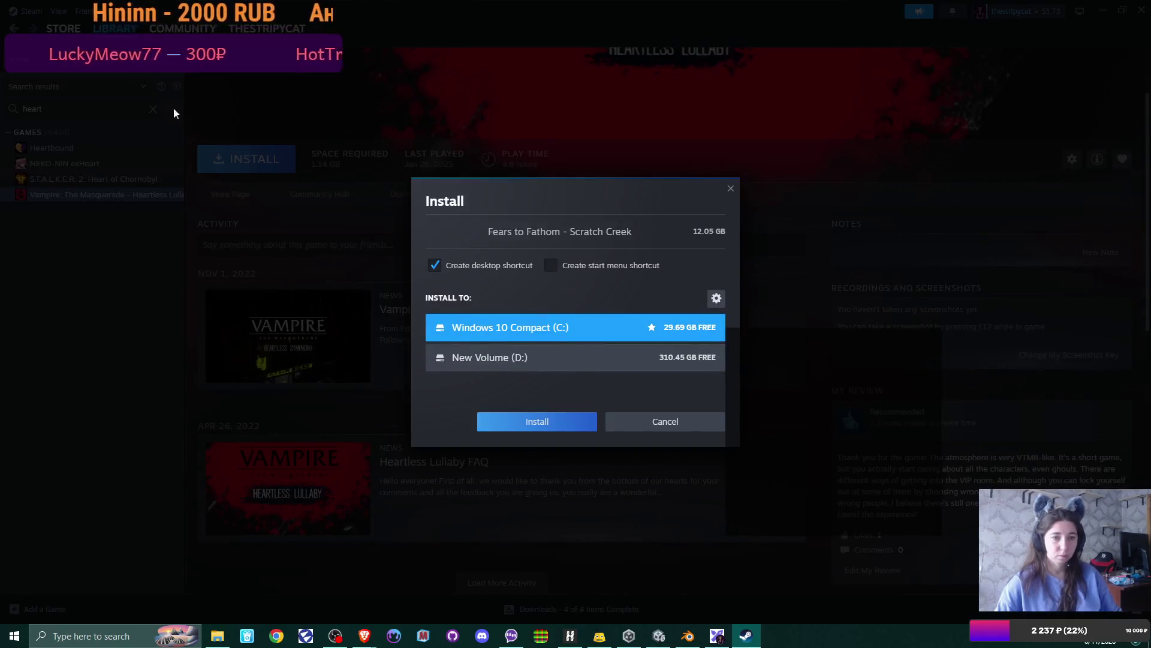
{"action": "left_click", "coordinate": [519, 358]}
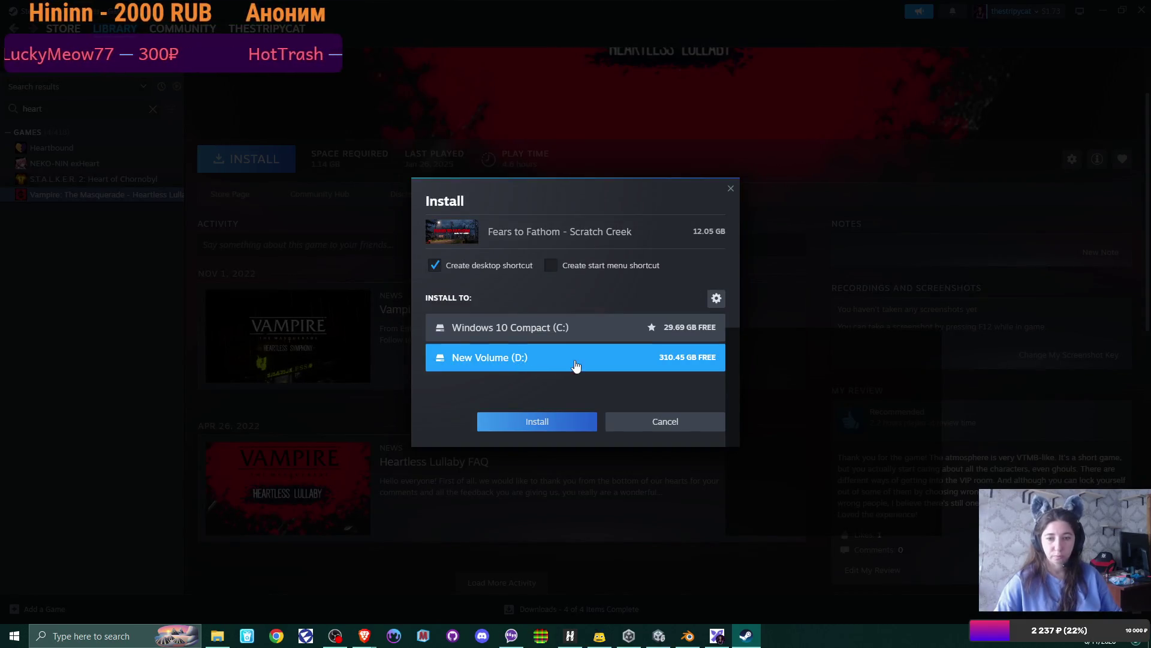
{"action": "left_click", "coordinate": [573, 431]}
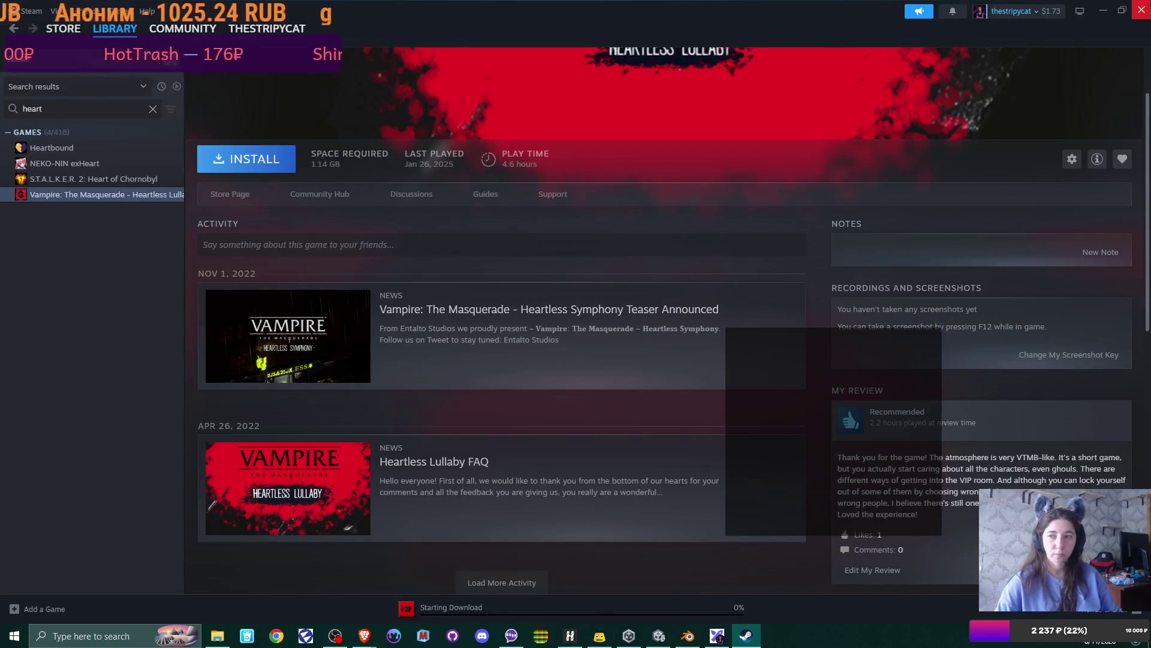
{"action": "left_click", "coordinate": [1141, 10]}
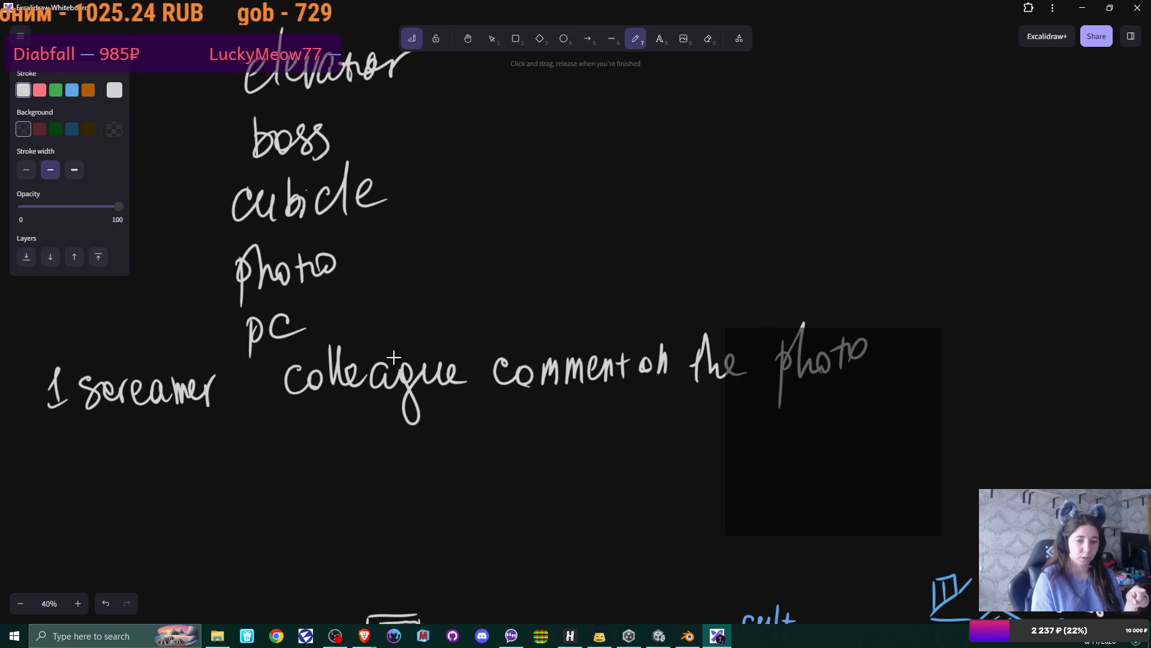
Step: Handwrite 'do work' beneath the 'colleague comment on the photo' line
{"action": "mouse_move", "coordinate": [242, 422]}
{"action": "left_mouse_down"}
{"action": "mouse_move", "coordinate": [239, 447]}
{"action": "mouse_move", "coordinate": [302, 460]}
{"action": "mouse_move", "coordinate": [319, 436]}
{"action": "mouse_move", "coordinate": [358, 428]}
{"action": "mouse_move", "coordinate": [363, 453]}
{"action": "mouse_move", "coordinate": [399, 447]}
{"action": "left_mouse_up"}
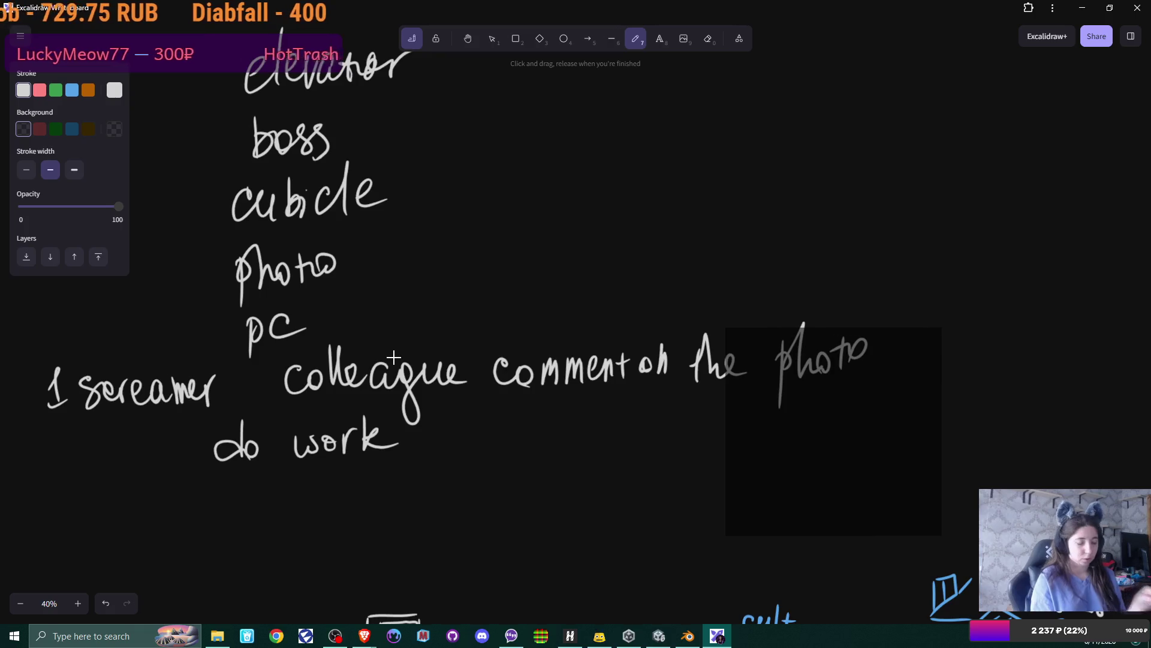
{"action": "scroll", "coordinate": [393, 358], "scroll_direction": "down", "scroll_amount": 2}
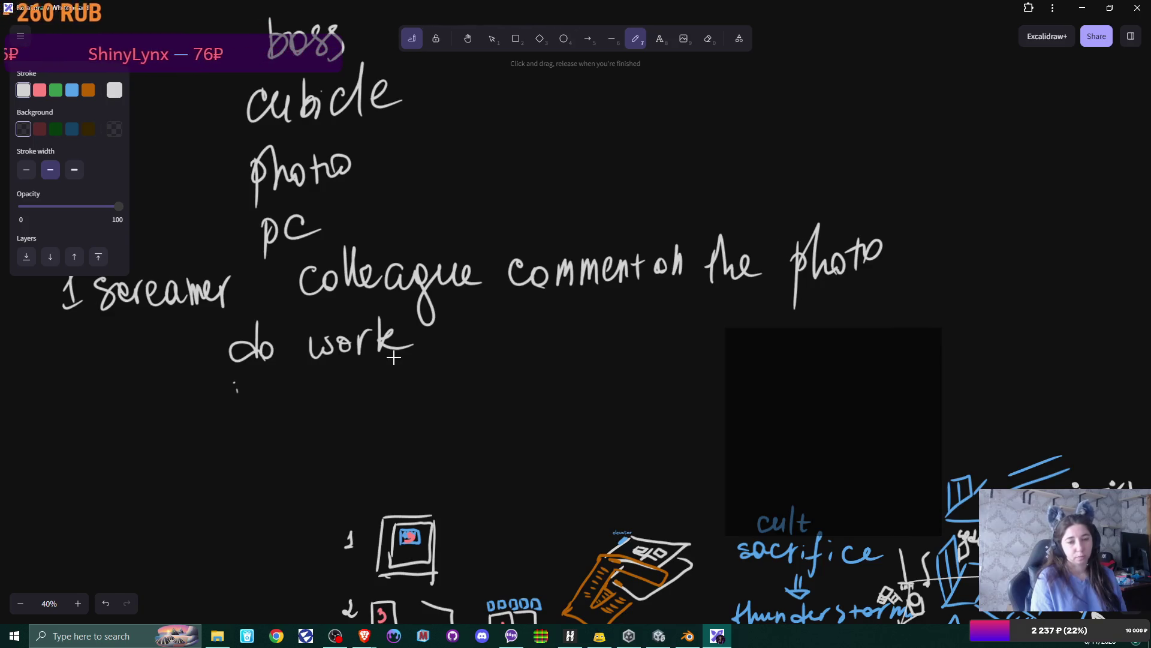
Step: Remove the stray dot, handwrite 'bring docs to colleague', and begin 'Witness' below it
{"action": "key", "text": "ctrl+z"}
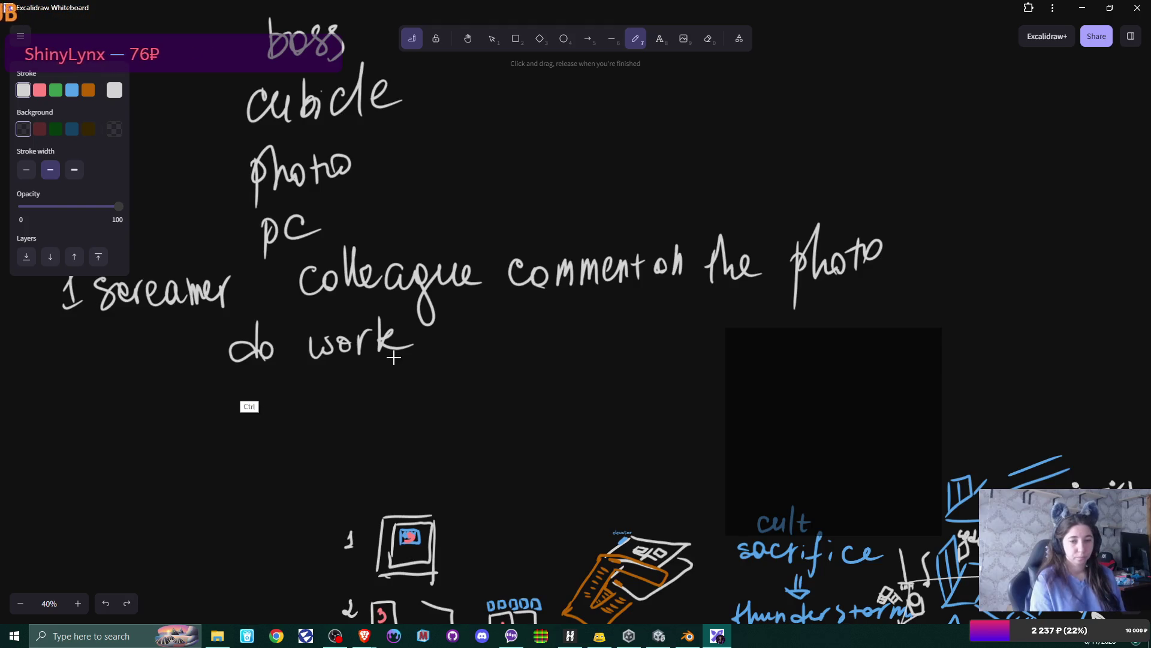
{"action": "mouse_move", "coordinate": [237, 376]}
{"action": "left_mouse_down"}
{"action": "mouse_move", "coordinate": [249, 397]}
{"action": "mouse_move", "coordinate": [238, 415]}
{"action": "left_mouse_up"}
{"action": "mouse_move", "coordinate": [251, 393]}
{"action": "left_mouse_down"}
{"action": "mouse_move", "coordinate": [322, 396]}
{"action": "mouse_move", "coordinate": [307, 438]}
{"action": "left_mouse_up"}
{"action": "mouse_move", "coordinate": [381, 364]}
{"action": "left_mouse_down"}
{"action": "mouse_move", "coordinate": [361, 393]}
{"action": "mouse_move", "coordinate": [419, 383]}
{"action": "mouse_move", "coordinate": [431, 401]}
{"action": "mouse_move", "coordinate": [484, 374]}
{"action": "mouse_move", "coordinate": [504, 389]}
{"action": "left_mouse_up"}
{"action": "left_click_drag", "start_coordinate": [506, 373], "coordinate": [509, 377]}
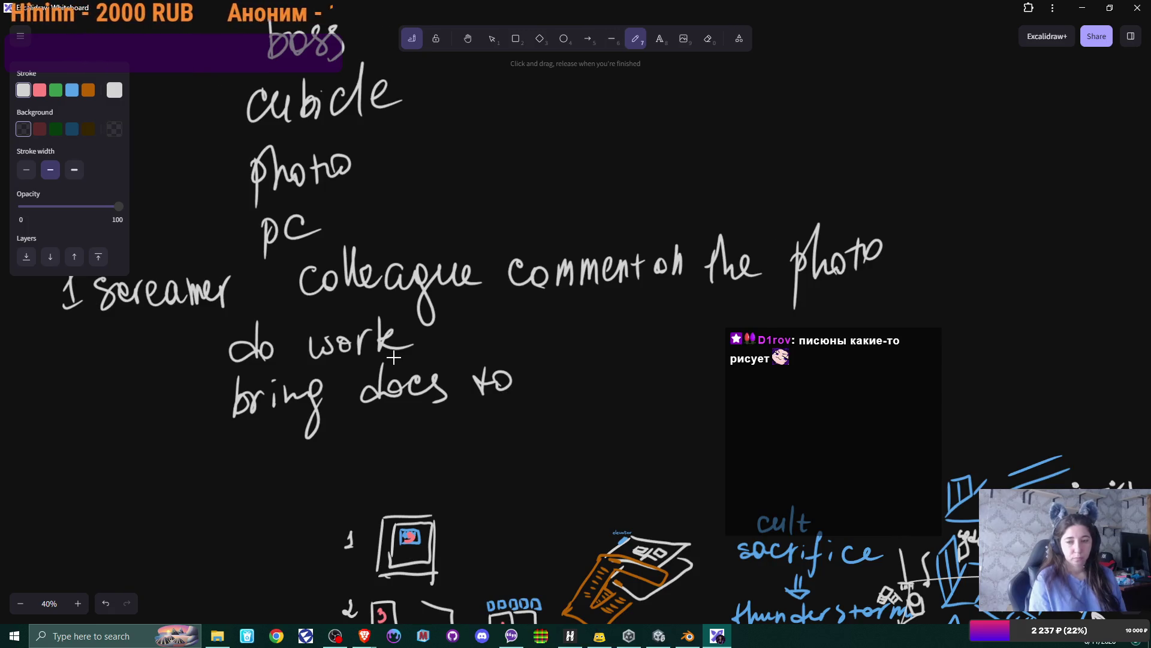
{"action": "mouse_move", "coordinate": [548, 370]}
{"action": "left_mouse_down"}
{"action": "mouse_move", "coordinate": [603, 384]}
{"action": "mouse_move", "coordinate": [683, 359]}
{"action": "mouse_move", "coordinate": [724, 373]}
{"action": "left_mouse_up"}
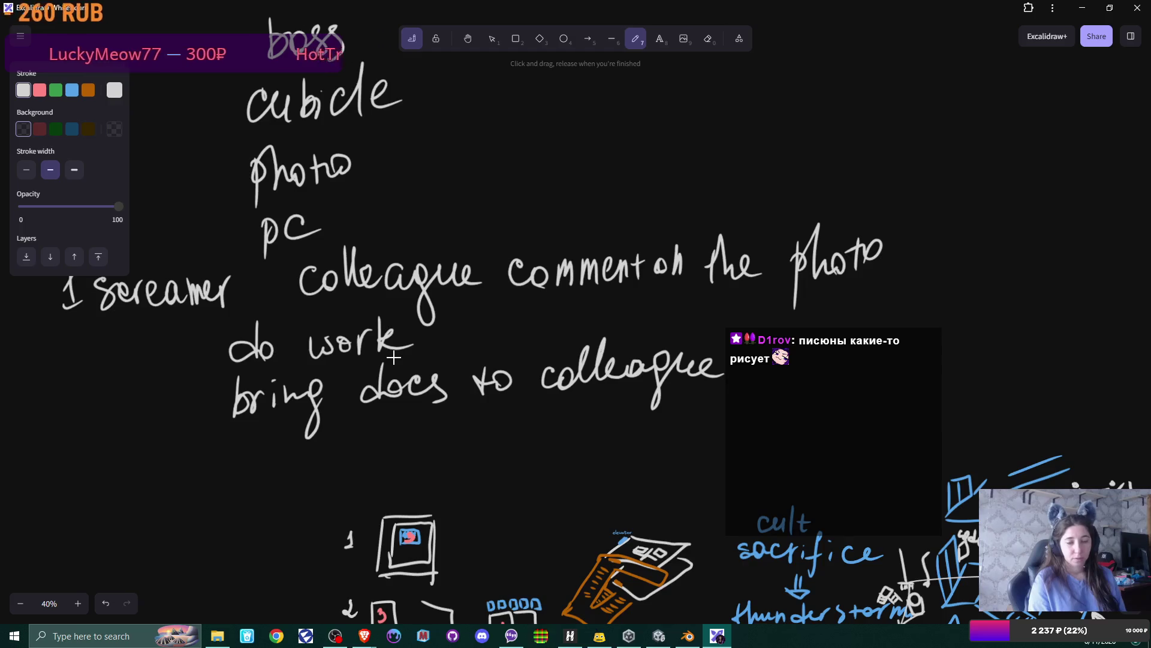
{"action": "mouse_move", "coordinate": [223, 441]}
{"action": "left_mouse_down"}
{"action": "mouse_move", "coordinate": [277, 465]}
{"action": "mouse_move", "coordinate": [329, 445]}
{"action": "mouse_move", "coordinate": [370, 462]}
{"action": "left_mouse_up"}
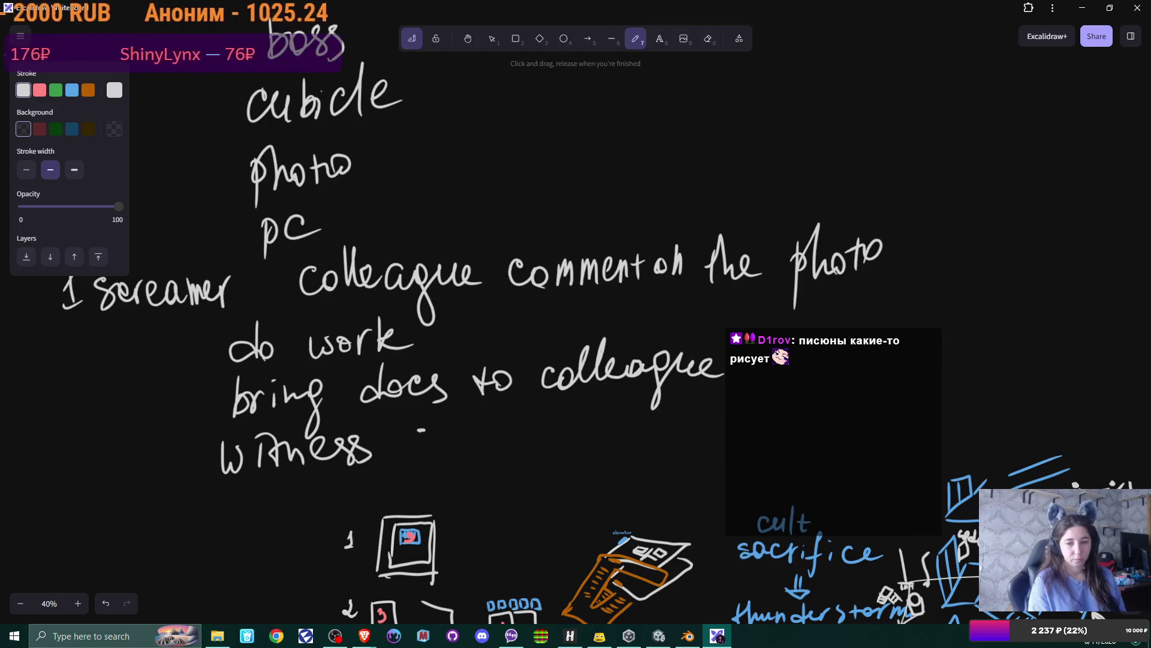
Step: Complete the line 'witness another being mesmerized', redoing a miswritten word
{"action": "mouse_move", "coordinate": [421, 429]}
{"action": "left_mouse_down"}
{"action": "mouse_move", "coordinate": [433, 449]}
{"action": "mouse_move", "coordinate": [482, 433]}
{"action": "mouse_move", "coordinate": [423, 445]}
{"action": "mouse_move", "coordinate": [480, 444]}
{"action": "mouse_move", "coordinate": [492, 426]}
{"action": "mouse_move", "coordinate": [555, 420]}
{"action": "mouse_move", "coordinate": [630, 447]}
{"action": "mouse_move", "coordinate": [675, 427]}
{"action": "mouse_move", "coordinate": [654, 477]}
{"action": "left_mouse_up"}
{"action": "key", "text": "ctrl+z"}
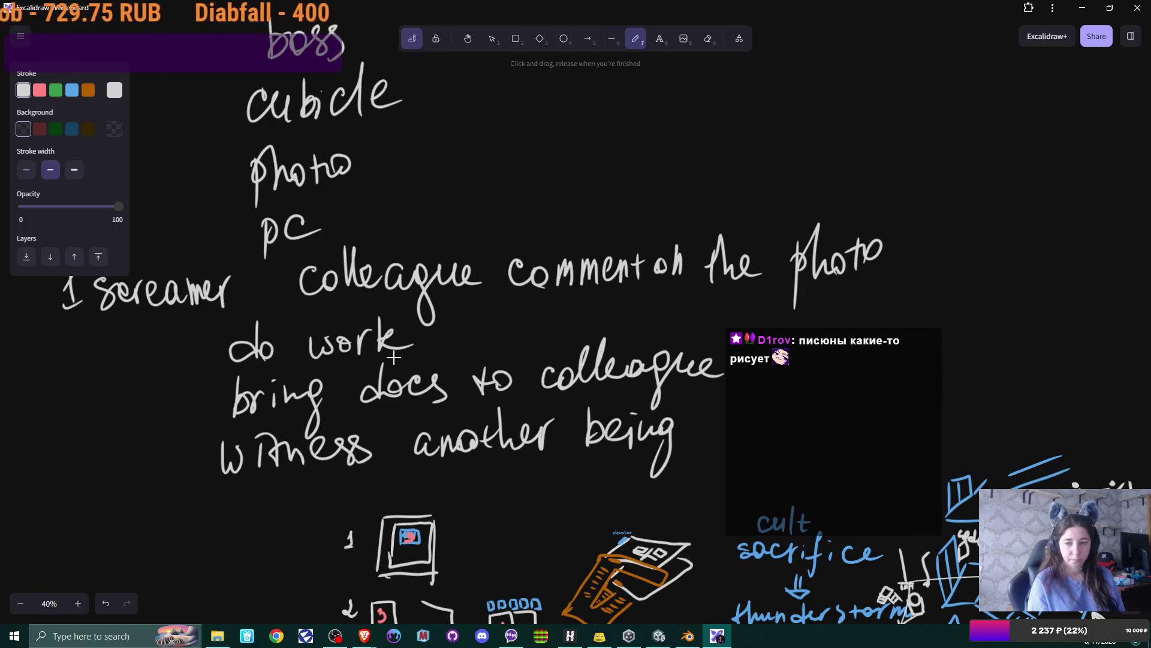
{"action": "mouse_move", "coordinate": [714, 438]}
{"action": "left_mouse_down"}
{"action": "mouse_move", "coordinate": [771, 413]}
{"action": "mouse_move", "coordinate": [786, 428]}
{"action": "mouse_move", "coordinate": [856, 420]}
{"action": "left_mouse_up"}
{"action": "mouse_move", "coordinate": [887, 379]}
{"action": "left_mouse_down"}
{"action": "mouse_move", "coordinate": [891, 429]}
{"action": "mouse_move", "coordinate": [936, 420]}
{"action": "mouse_move", "coordinate": [905, 425]}
{"action": "left_mouse_up"}
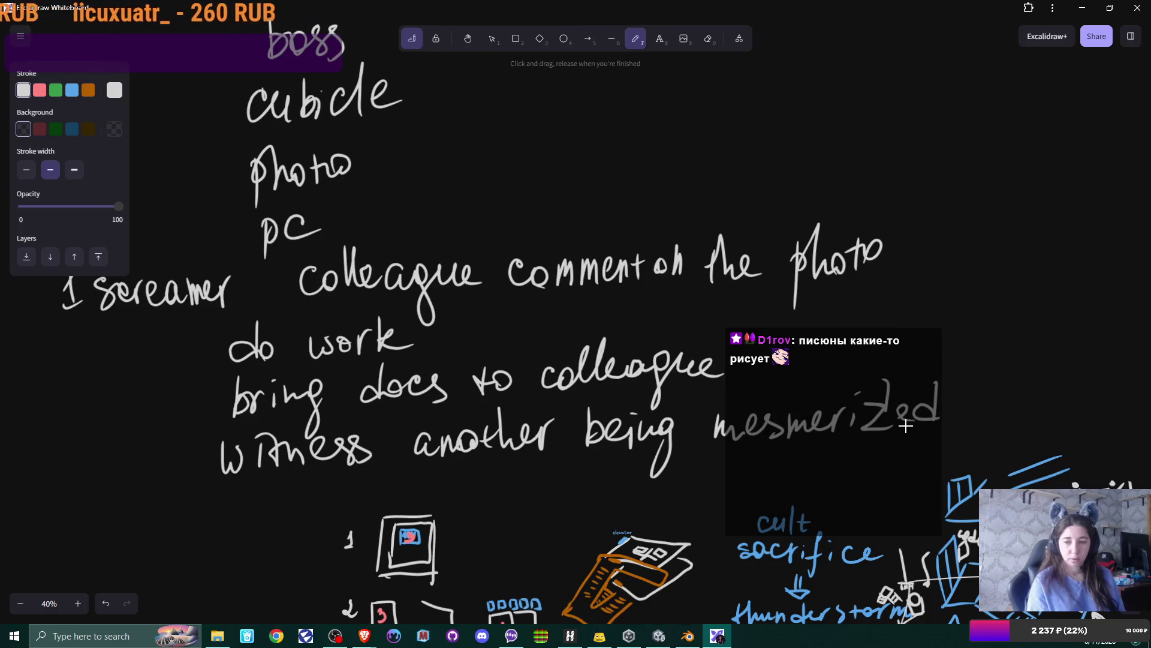
{"action": "key", "text": "ctrl+z"}
{"action": "key", "text": "ctrl+z"}
{"action": "key", "text": "ctrl+z"}
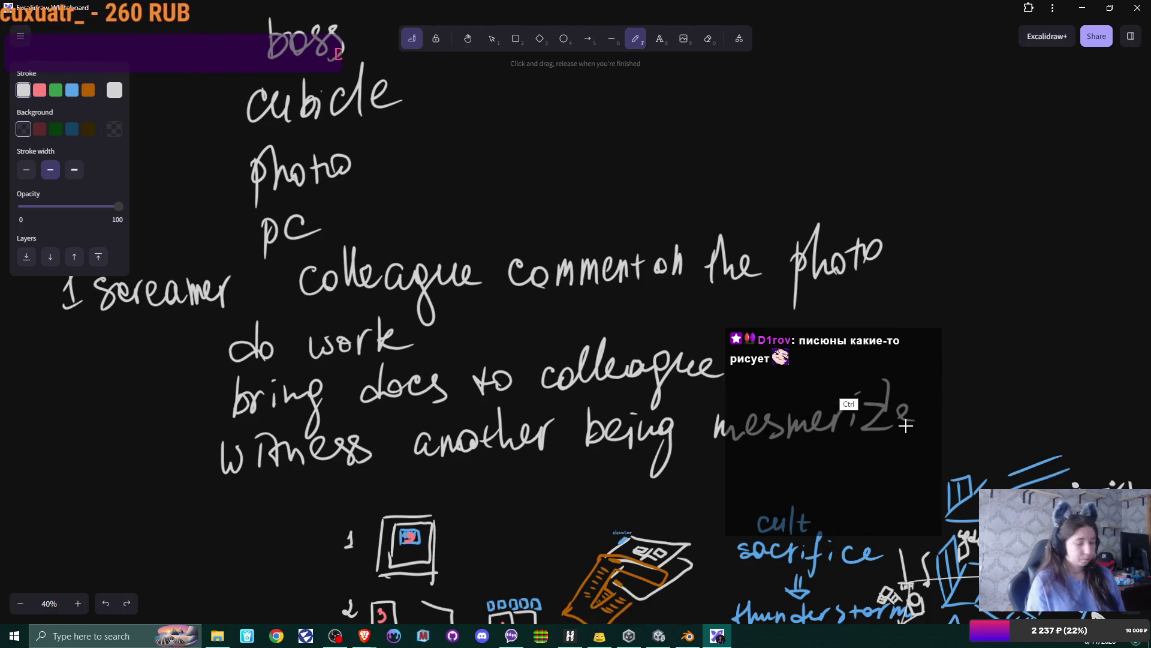
{"action": "key", "text": "ctrl+shift+z"}
{"action": "key", "text": "ctrl+shift+z"}
{"action": "key", "text": "ctrl+shift+z"}
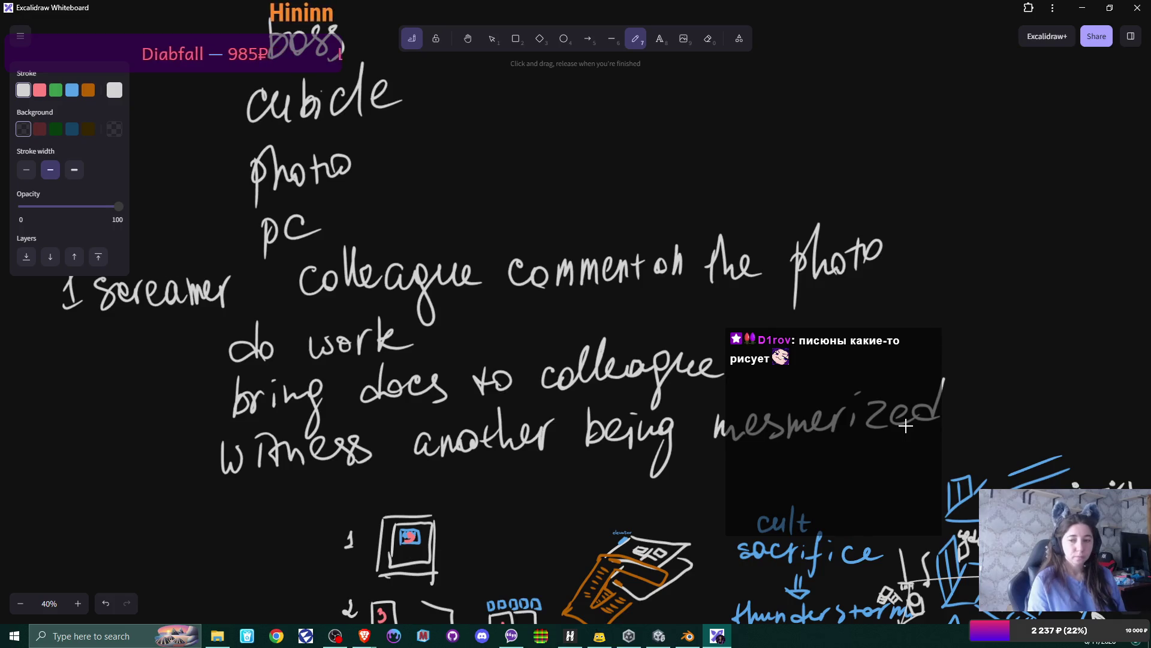
{"action": "scroll", "coordinate": [906, 425], "scroll_direction": "right", "scroll_amount": 5}
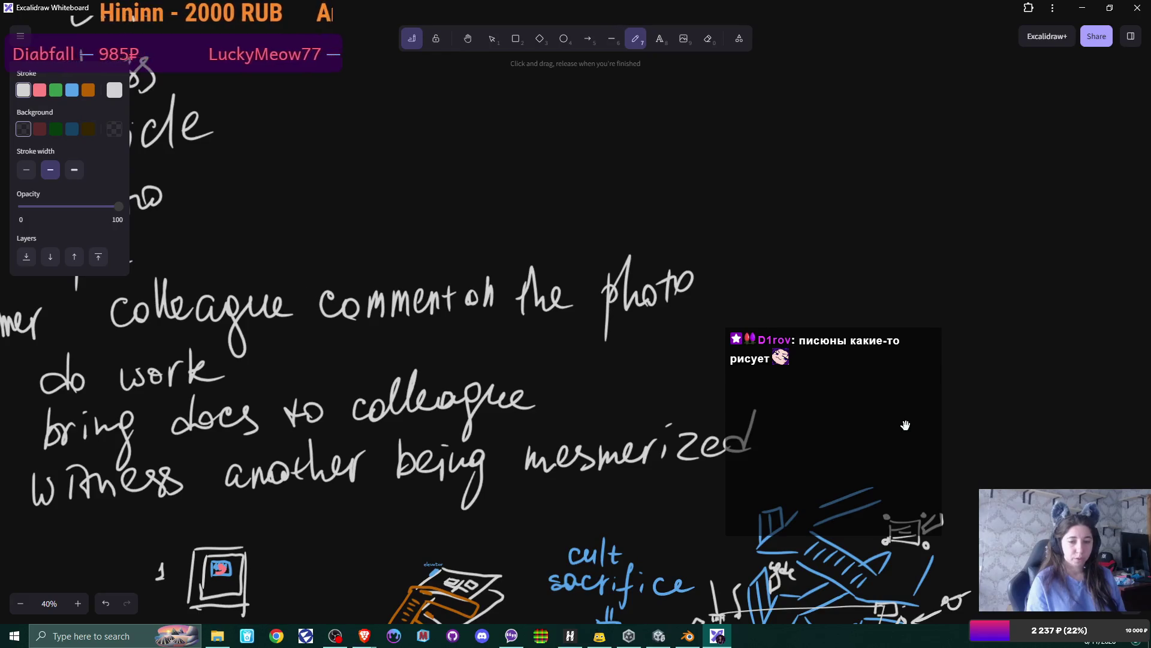
{"action": "scroll", "coordinate": [906, 425], "scroll_direction": "left", "scroll_amount": 5}
{"action": "scroll", "coordinate": [906, 426], "scroll_direction": "down", "scroll_amount": 3}
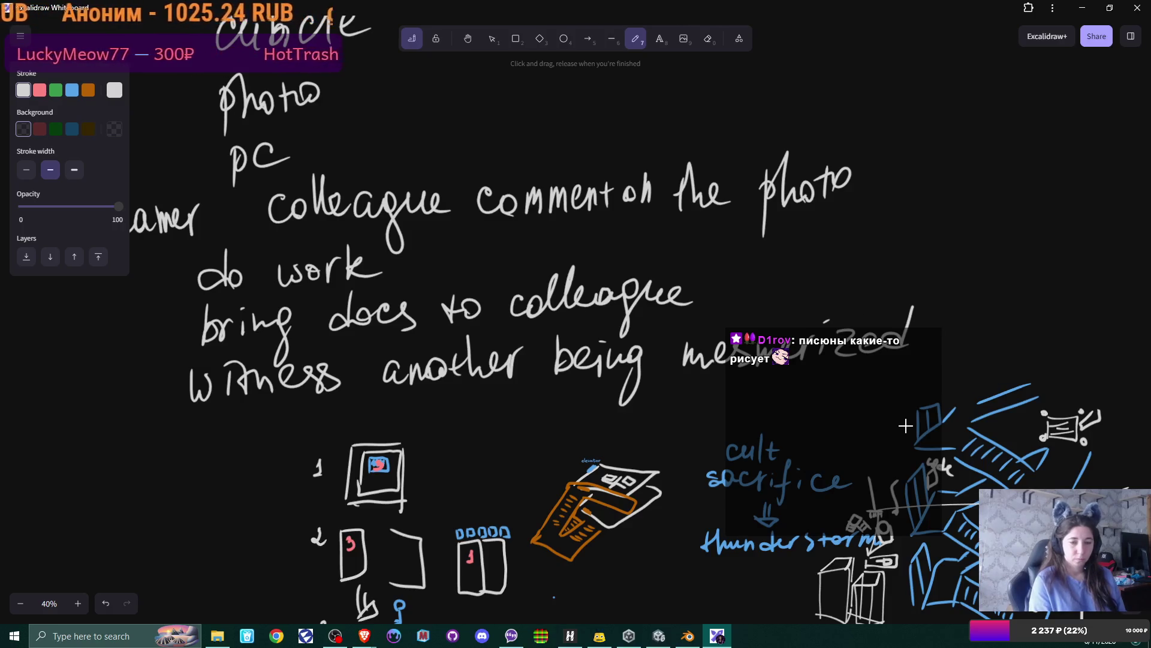
Step: Draw a curved arrow and handwrite 'gets up and goes' on the next line
{"action": "mouse_move", "coordinate": [173, 388]}
{"action": "left_mouse_down"}
{"action": "mouse_move", "coordinate": [154, 437]}
{"action": "mouse_move", "coordinate": [163, 448]}
{"action": "left_mouse_up"}
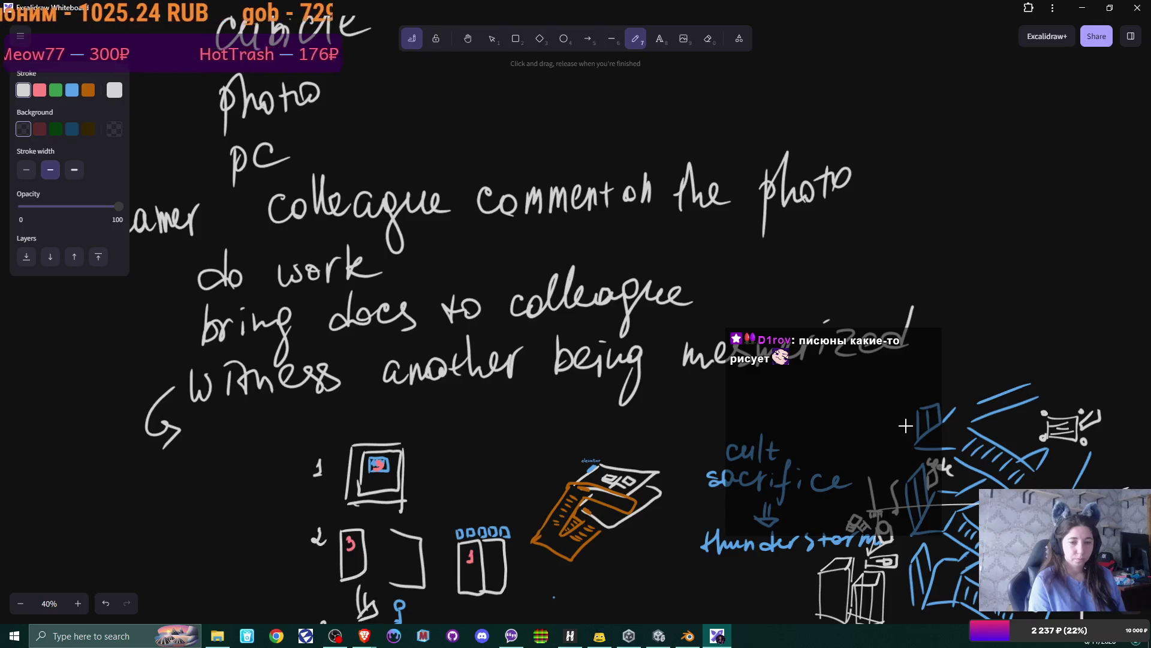
{"action": "mouse_move", "coordinate": [211, 420]}
{"action": "left_mouse_down"}
{"action": "mouse_move", "coordinate": [207, 459]}
{"action": "mouse_move", "coordinate": [244, 440]}
{"action": "left_mouse_up"}
{"action": "mouse_move", "coordinate": [236, 427]}
{"action": "left_mouse_down"}
{"action": "mouse_move", "coordinate": [262, 425]}
{"action": "mouse_move", "coordinate": [256, 441]}
{"action": "mouse_move", "coordinate": [334, 431]}
{"action": "left_mouse_up"}
{"action": "mouse_move", "coordinate": [333, 405]}
{"action": "left_mouse_down"}
{"action": "mouse_move", "coordinate": [335, 441]}
{"action": "mouse_move", "coordinate": [340, 423]}
{"action": "mouse_move", "coordinate": [423, 400]}
{"action": "mouse_move", "coordinate": [389, 413]}
{"action": "mouse_move", "coordinate": [426, 420]}
{"action": "left_mouse_up"}
{"action": "left_click_drag", "start_coordinate": [429, 418], "coordinate": [460, 415]}
{"action": "left_click_drag", "start_coordinate": [471, 390], "coordinate": [459, 416]}
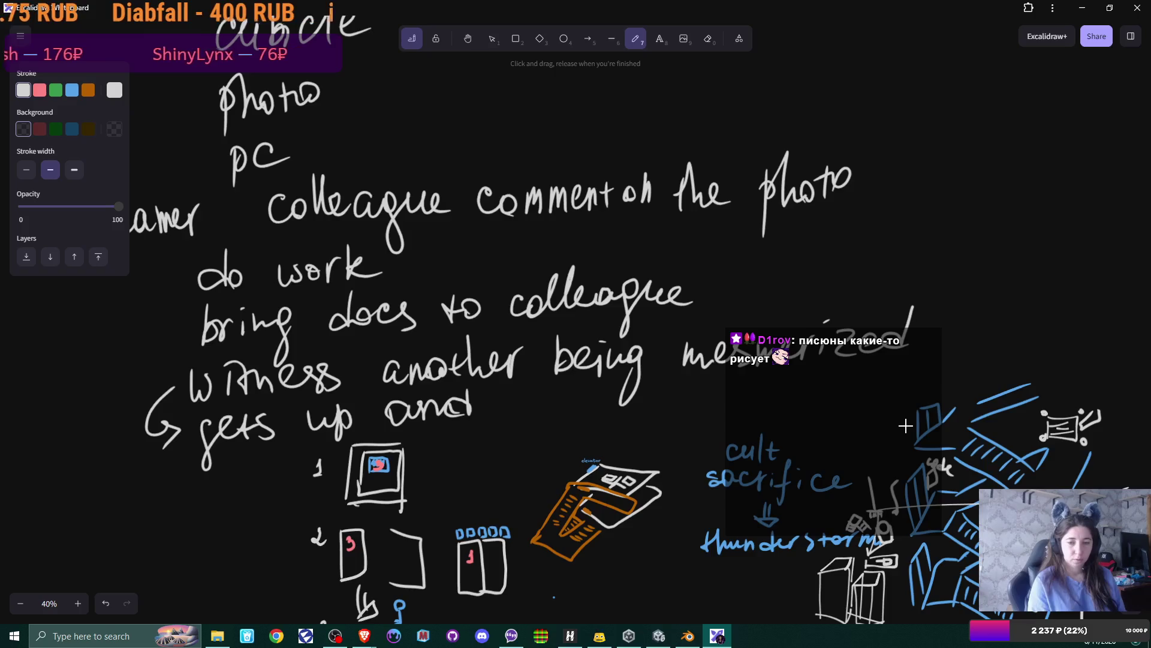
{"action": "mouse_move", "coordinate": [523, 395]}
{"action": "left_mouse_down"}
{"action": "mouse_move", "coordinate": [514, 441]}
{"action": "mouse_move", "coordinate": [570, 414]}
{"action": "mouse_move", "coordinate": [618, 422]}
{"action": "left_mouse_up"}
Step: Finish the line with 'to staircase'
{"action": "mouse_move", "coordinate": [607, 404]}
{"action": "left_mouse_down"}
{"action": "mouse_move", "coordinate": [630, 401]}
{"action": "mouse_move", "coordinate": [636, 420]}
{"action": "left_mouse_up"}
{"action": "mouse_move", "coordinate": [689, 390]}
{"action": "left_mouse_down"}
{"action": "mouse_move", "coordinate": [672, 417]}
{"action": "mouse_move", "coordinate": [695, 415]}
{"action": "left_mouse_up"}
{"action": "left_click_drag", "start_coordinate": [686, 399], "coordinate": [733, 410]}
{"action": "mouse_move", "coordinate": [736, 397]}
{"action": "left_mouse_down"}
{"action": "mouse_move", "coordinate": [744, 410]}
{"action": "mouse_move", "coordinate": [752, 391]}
{"action": "mouse_move", "coordinate": [758, 402]}
{"action": "left_mouse_up"}
{"action": "mouse_move", "coordinate": [759, 399]}
{"action": "left_mouse_down"}
{"action": "mouse_move", "coordinate": [770, 380]}
{"action": "mouse_move", "coordinate": [792, 401]}
{"action": "mouse_move", "coordinate": [830, 399]}
{"action": "left_mouse_up"}
{"action": "left_click_drag", "start_coordinate": [847, 390], "coordinate": [863, 394]}
{"action": "scroll", "coordinate": [905, 426], "scroll_direction": "right", "scroll_amount": 5}
{"action": "scroll", "coordinate": [906, 426], "scroll_direction": "up", "scroll_amount": 1}
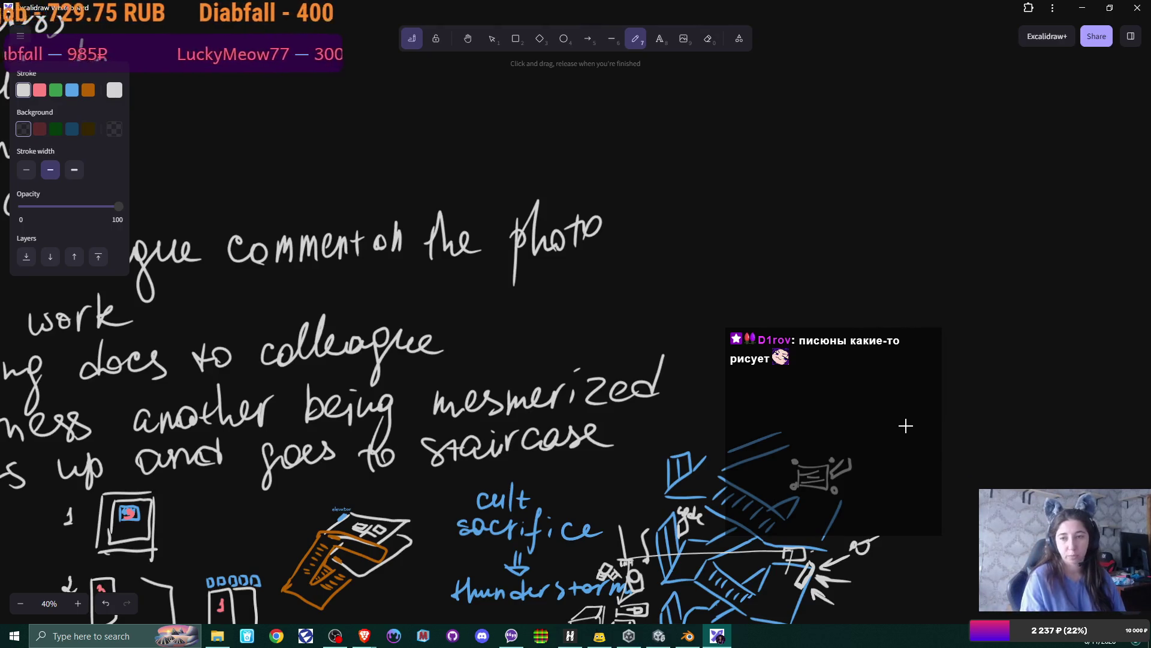
Step: Handwrite 'if we follow' on empty canvas beside the elevator/boss list, with a pink circle underneath
{"action": "scroll", "coordinate": [905, 425], "scroll_direction": "up", "scroll_amount": 3}
{"action": "scroll", "coordinate": [712, 318], "scroll_direction": "up", "scroll_amount": 5}
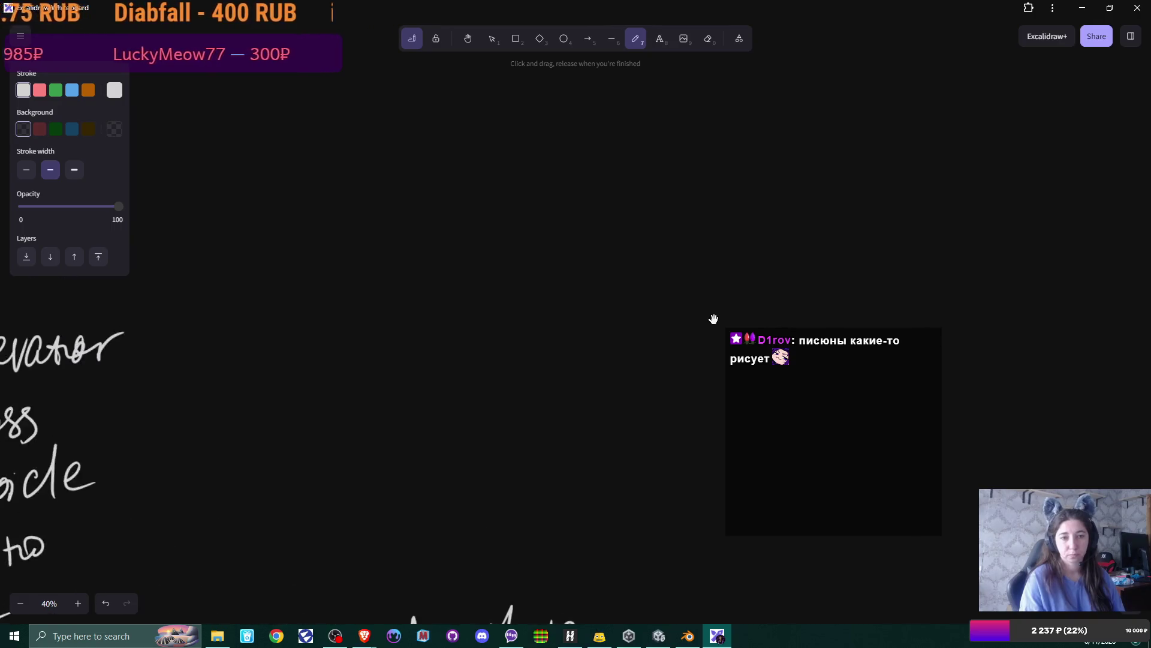
{"action": "scroll", "coordinate": [714, 319], "scroll_direction": "right", "scroll_amount": 1}
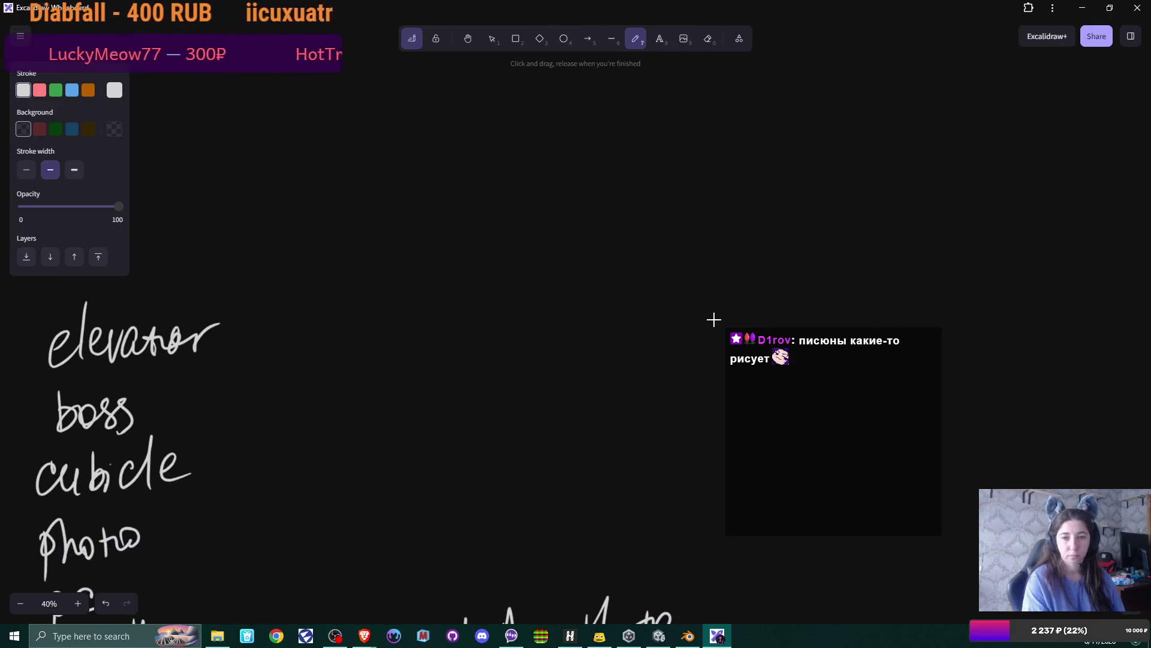
{"action": "mouse_move", "coordinate": [495, 111]}
{"action": "left_mouse_down"}
{"action": "mouse_move", "coordinate": [483, 179]}
{"action": "mouse_move", "coordinate": [501, 147]}
{"action": "mouse_move", "coordinate": [471, 164]}
{"action": "left_mouse_up"}
{"action": "left_click", "coordinate": [469, 123]}
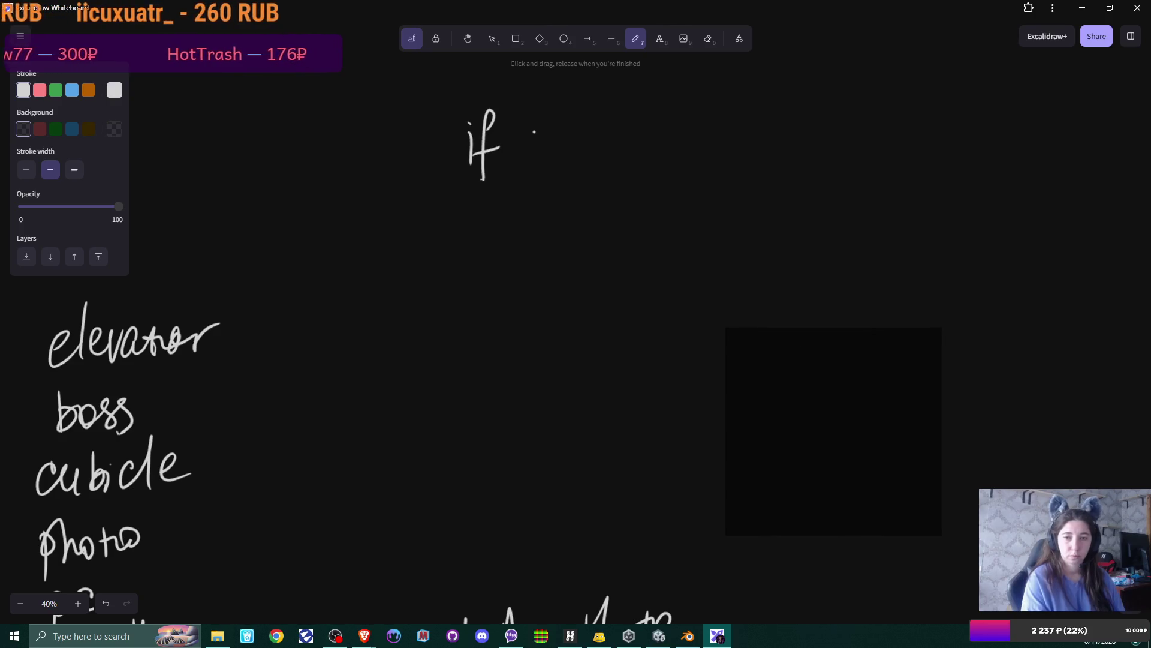
{"action": "left_click_drag", "start_coordinate": [532, 131], "coordinate": [585, 153]}
{"action": "mouse_move", "coordinate": [629, 110]}
{"action": "left_mouse_down"}
{"action": "mouse_move", "coordinate": [616, 177]}
{"action": "mouse_move", "coordinate": [646, 137]}
{"action": "left_mouse_up"}
{"action": "left_click_drag", "start_coordinate": [655, 113], "coordinate": [651, 160]}
{"action": "mouse_move", "coordinate": [667, 110]}
{"action": "left_mouse_down"}
{"action": "mouse_move", "coordinate": [662, 151]}
{"action": "mouse_move", "coordinate": [714, 120]}
{"action": "left_mouse_up"}
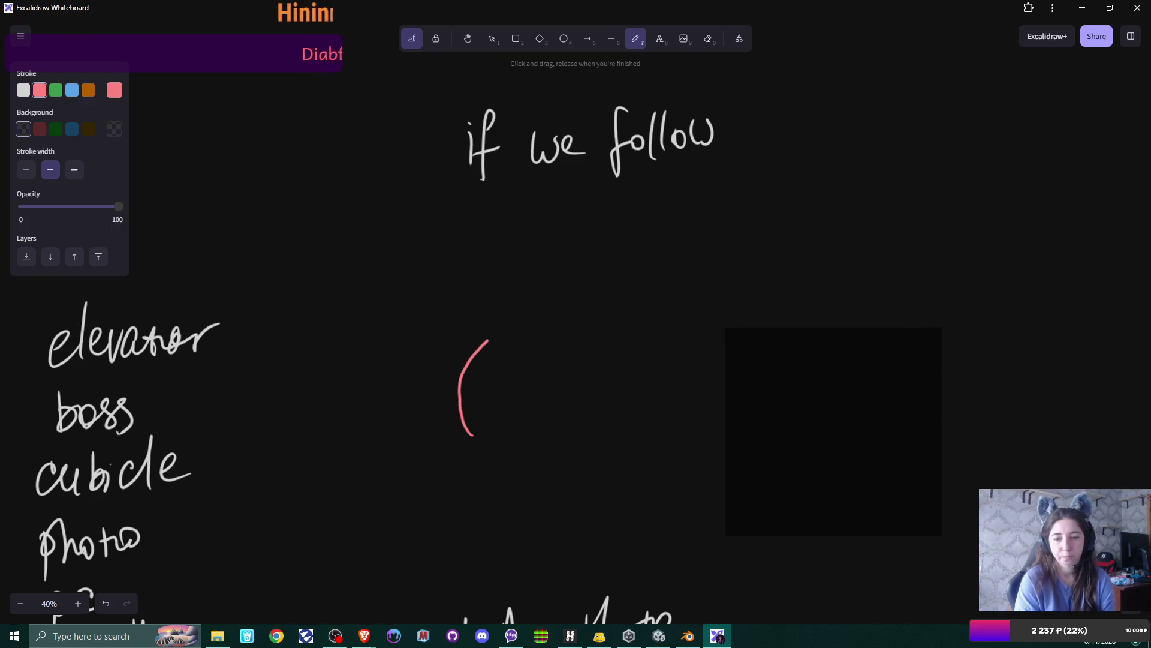
{"action": "left_click_drag", "start_coordinate": [622, 410], "coordinate": [572, 454]}
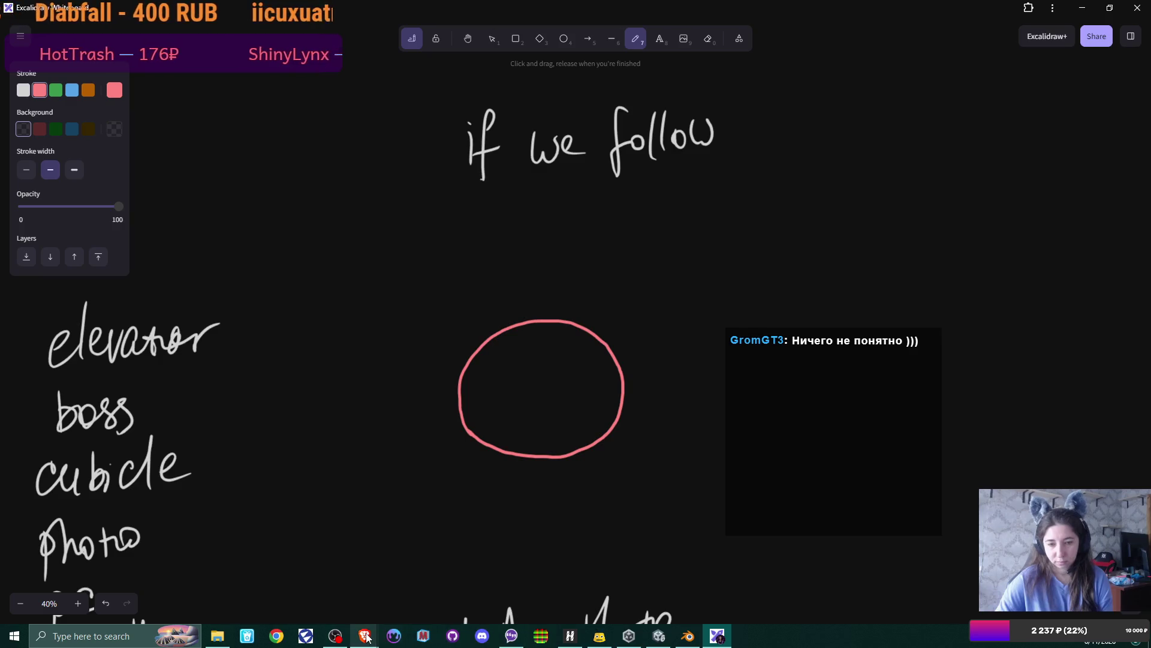
Step: Switch to the Brave window and pan the Miro board to show the script beside the password-screen sketches
{"action": "mouse_move", "coordinate": [367, 637]}
{"action": "left_click", "coordinate": [429, 578]}
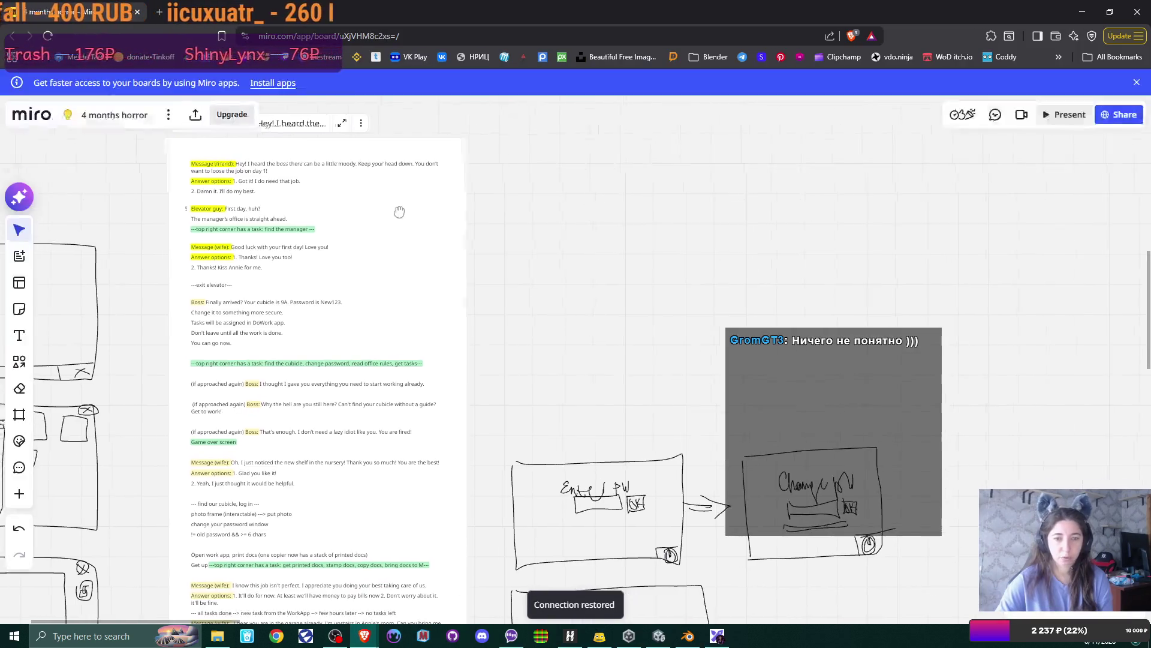
{"action": "mouse_move", "coordinate": [399, 212]}
{"action": "left_mouse_down"}
{"action": "mouse_move", "coordinate": [485, 202]}
{"action": "mouse_move", "coordinate": [525, 165]}
{"action": "mouse_move", "coordinate": [521, 175]}
{"action": "left_mouse_up"}
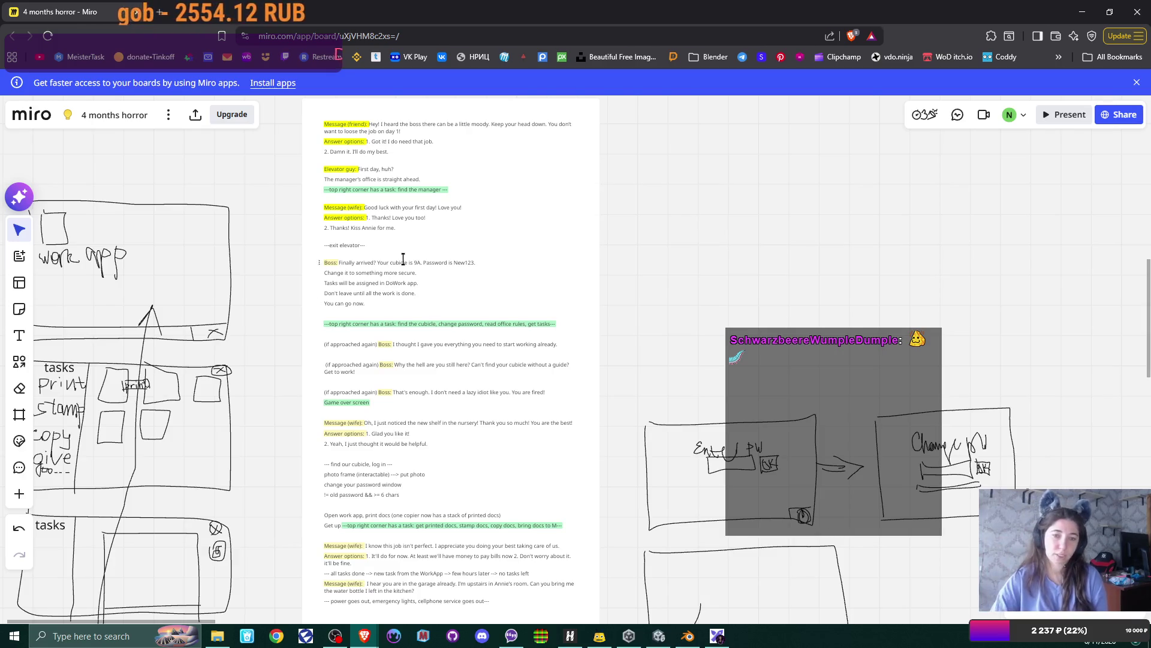
{"action": "scroll", "coordinate": [501, 257], "scroll_direction": "down", "scroll_amount": 1}
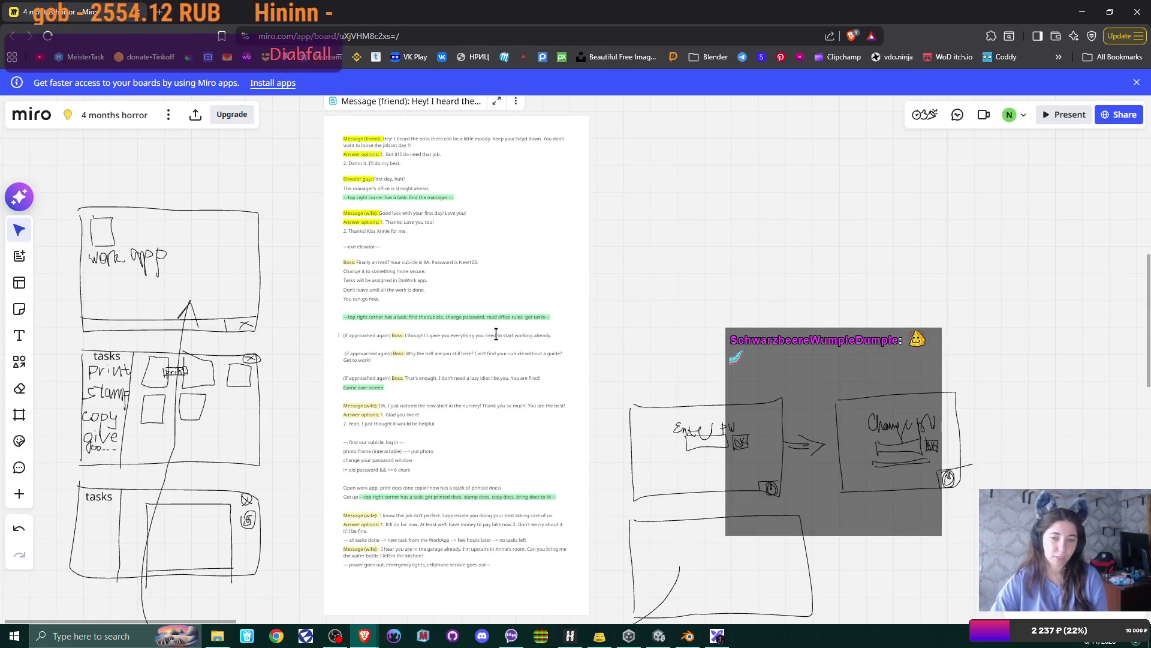
{"action": "scroll", "coordinate": [477, 307], "scroll_direction": "down", "scroll_amount": 1}
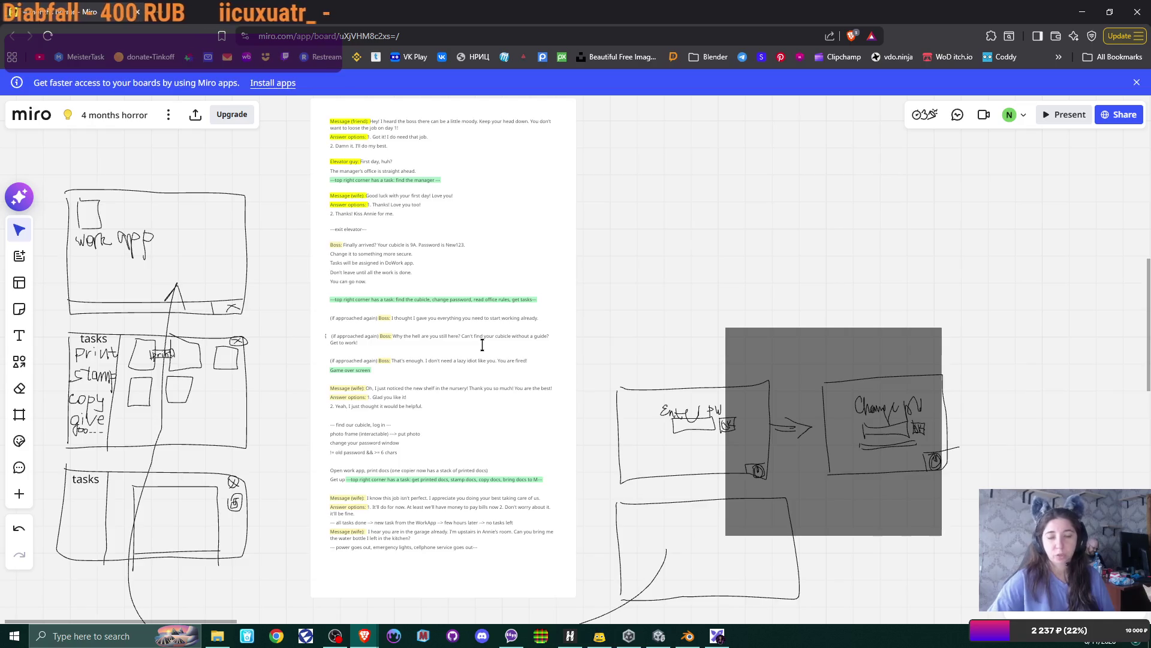
Step: Scroll through the dialogue script and highlight the phrase 'few hours later'
{"action": "scroll", "coordinate": [483, 460], "scroll_direction": "up", "scroll_amount": 5}
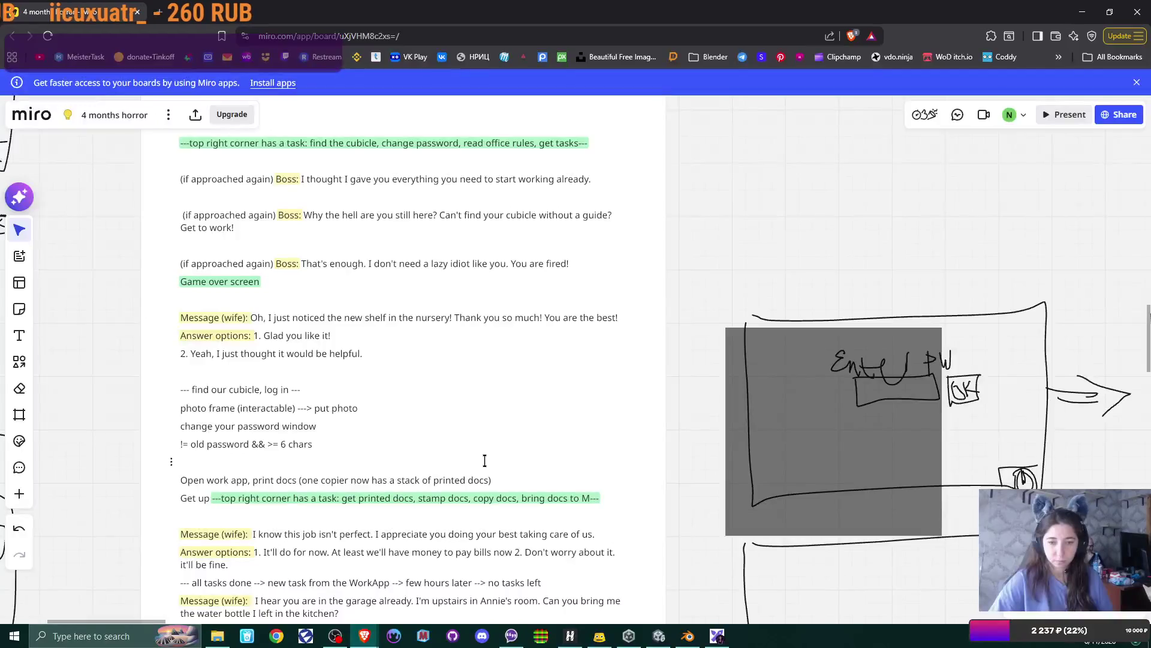
{"action": "scroll", "coordinate": [484, 461], "scroll_direction": "down", "scroll_amount": 5}
{"action": "scroll", "coordinate": [500, 287], "scroll_direction": "up", "scroll_amount": 3}
{"action": "scroll", "coordinate": [500, 287], "scroll_direction": "up", "scroll_amount": 3}
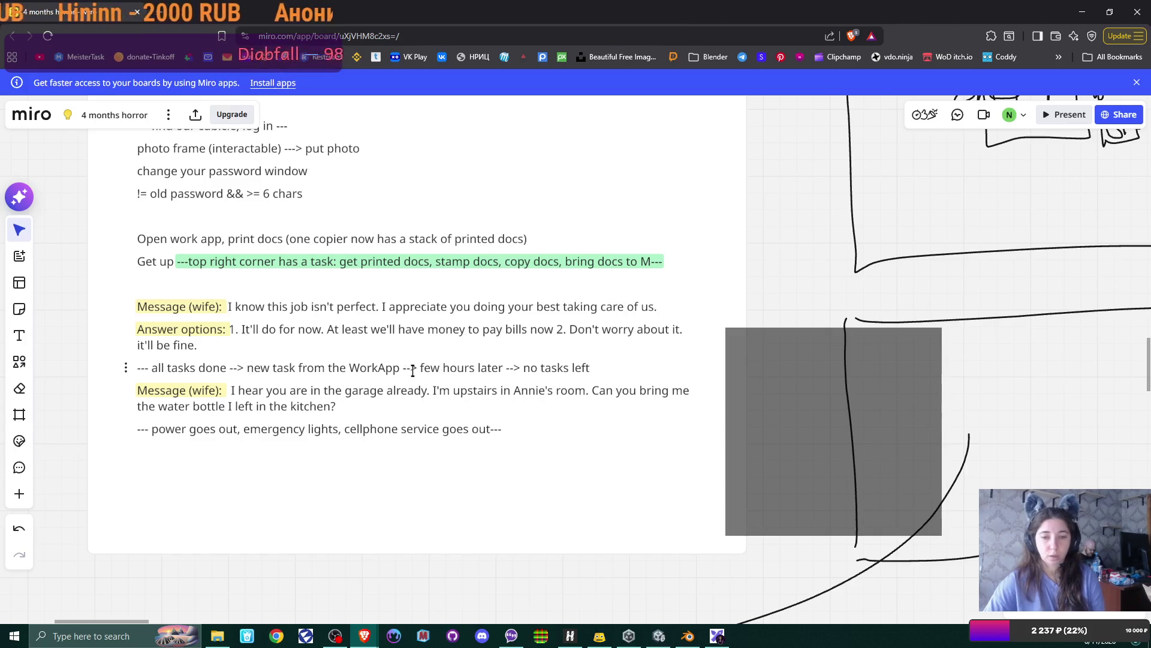
{"action": "left_click_drag", "start_coordinate": [421, 367], "coordinate": [505, 367]}
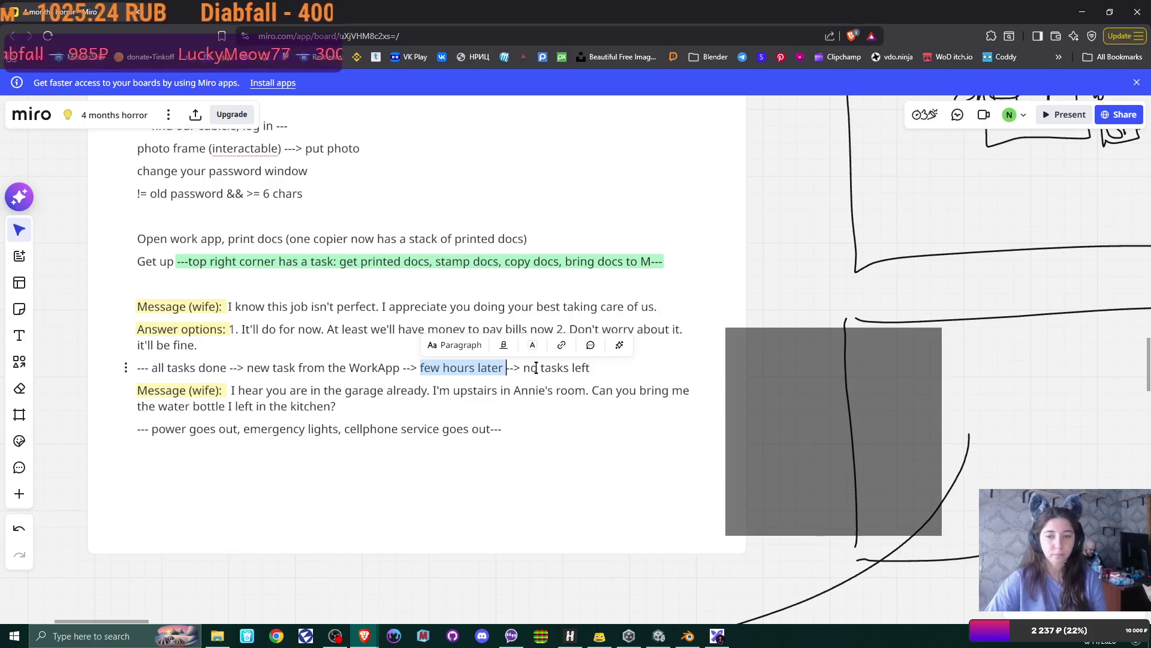
{"action": "left_click", "coordinate": [504, 366]}
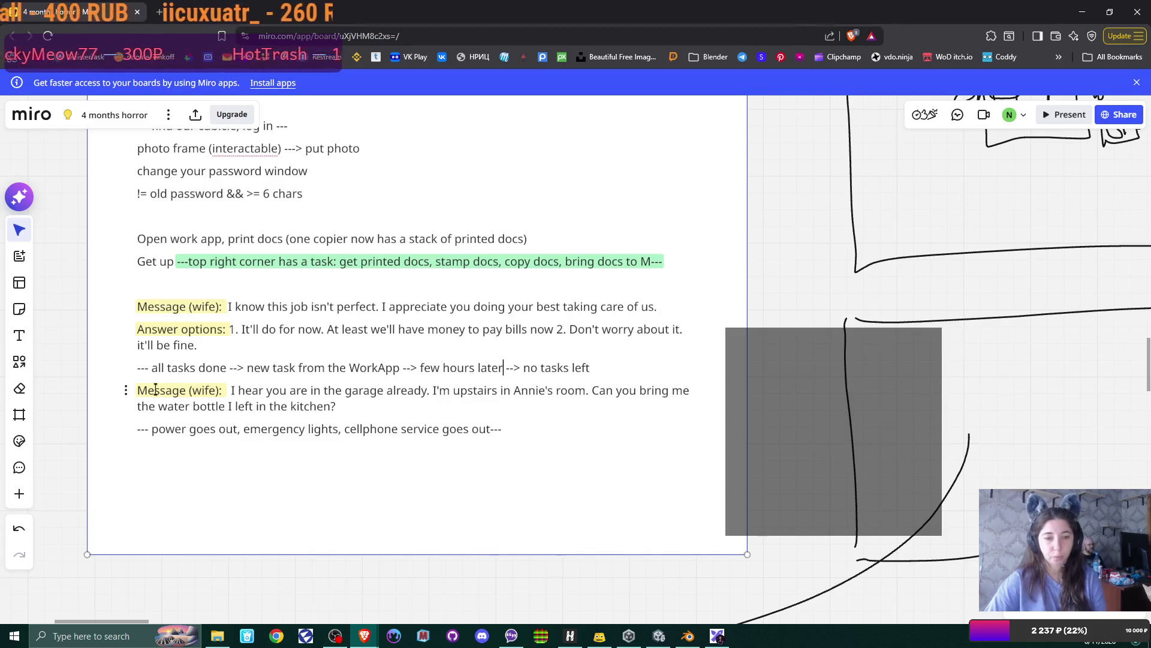
Step: Highlight the wife's garage and kitchen message, then bring the Excalidraw whiteboard to the front
{"action": "left_click_drag", "start_coordinate": [231, 391], "coordinate": [359, 406]}
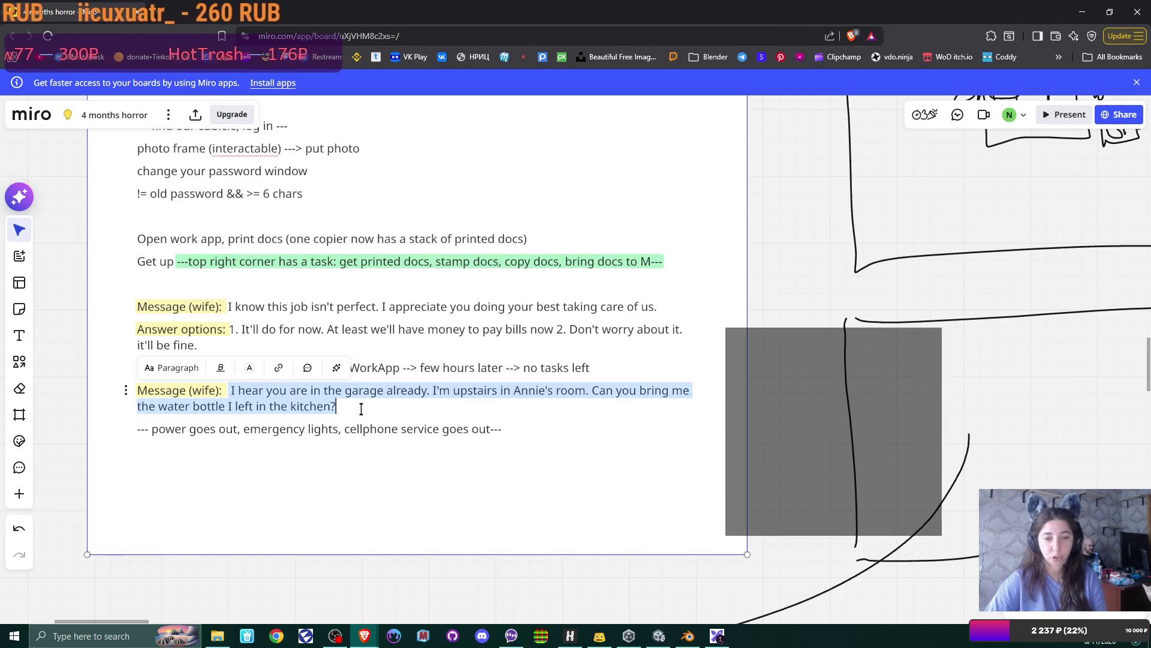
{"action": "left_click", "coordinate": [414, 393]}
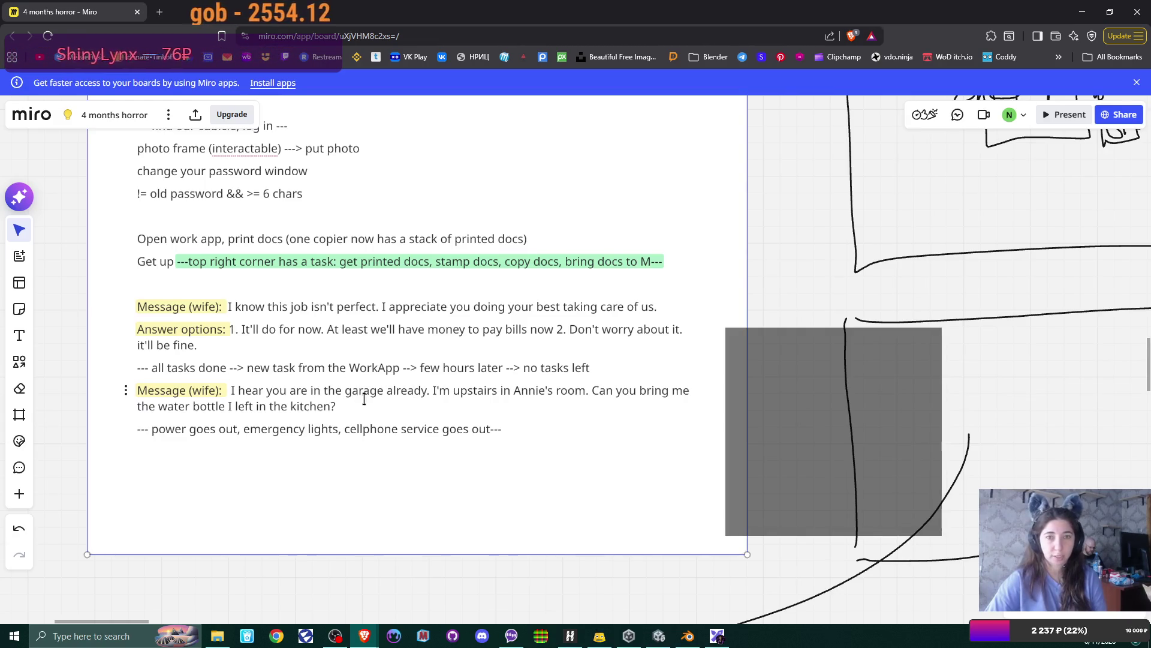
{"action": "left_click", "coordinate": [716, 636]}
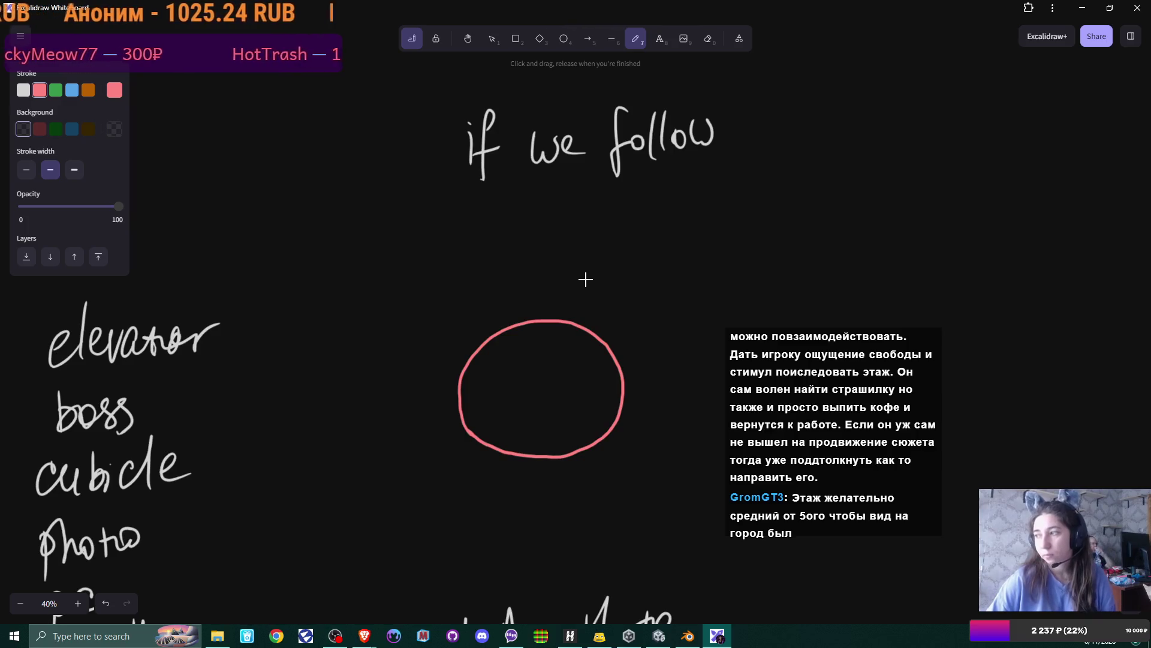
{"action": "scroll", "coordinate": [585, 279], "scroll_direction": "down", "scroll_amount": 5}
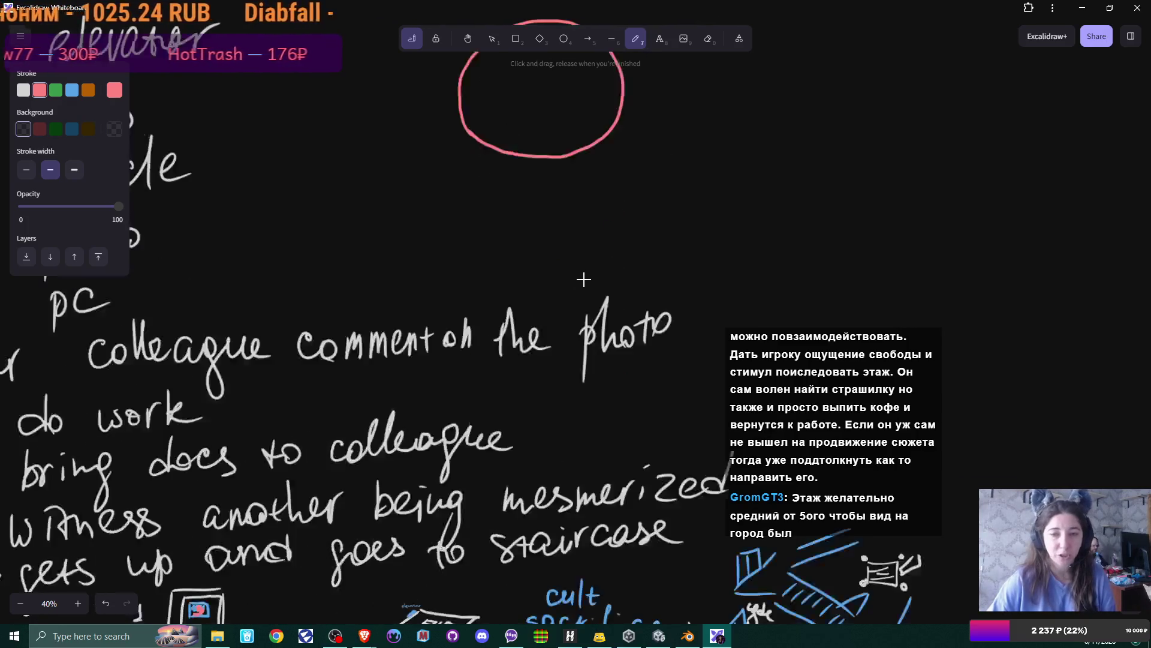
{"action": "scroll", "coordinate": [597, 246], "scroll_direction": "up", "scroll_amount": 2}
{"action": "scroll", "coordinate": [600, 239], "scroll_direction": "up", "scroll_amount": 3}
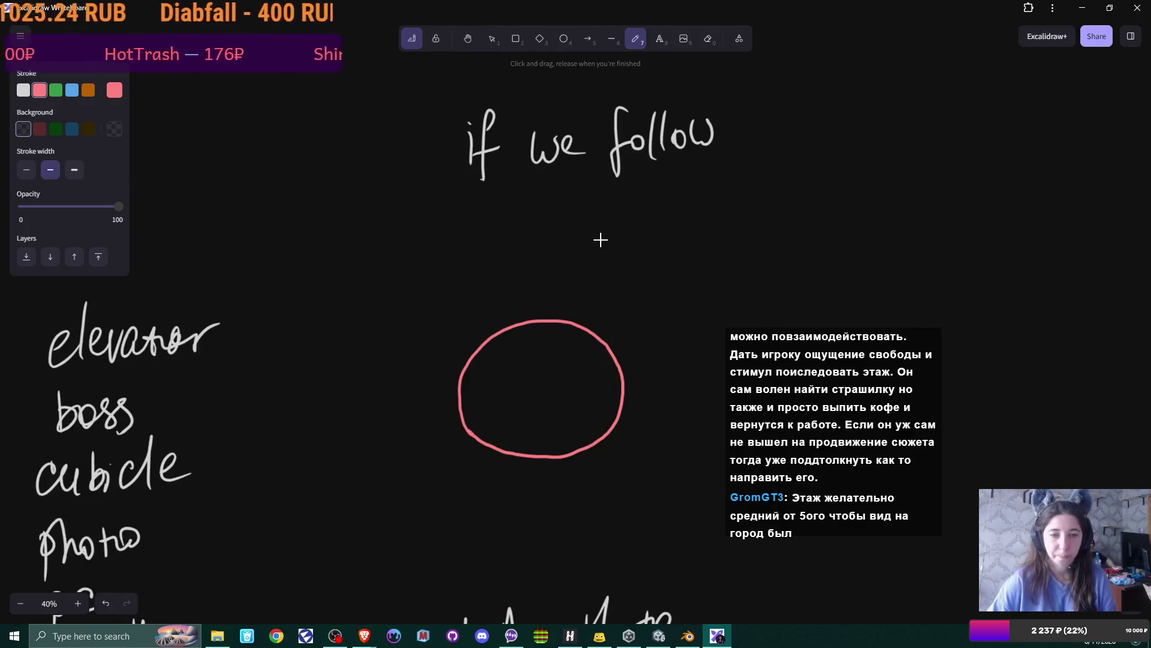
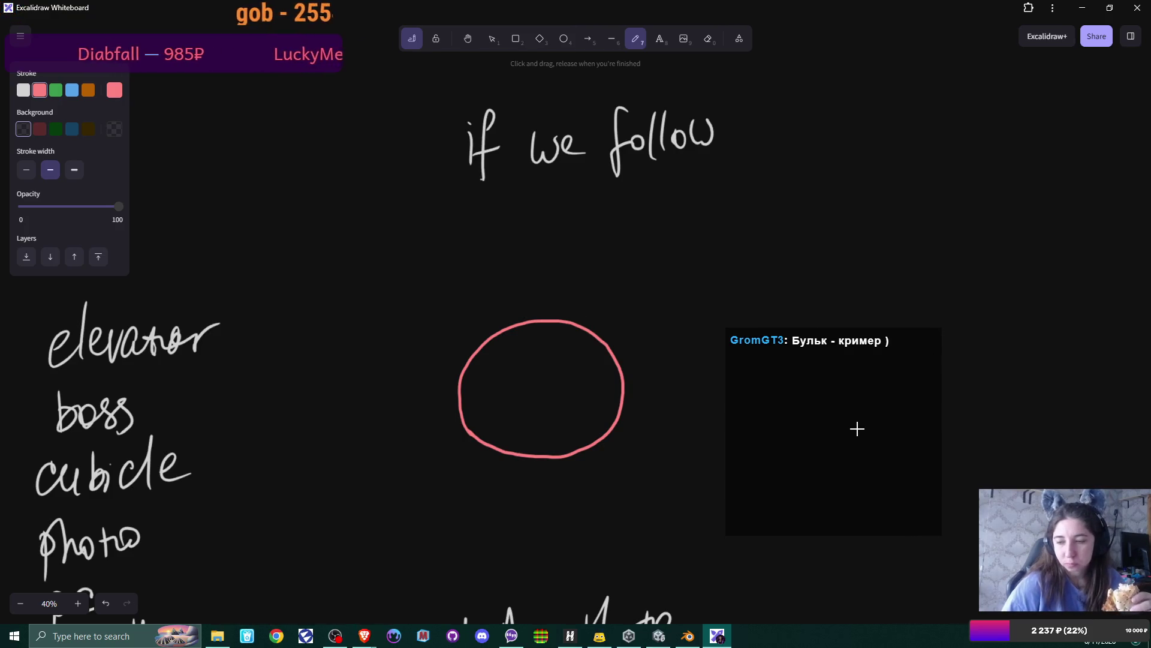
Step: Bring up Steam's Downloads list with the completed Fears to Fathom games from the hidden-icons tray
{"action": "left_click", "coordinate": [995, 636]}
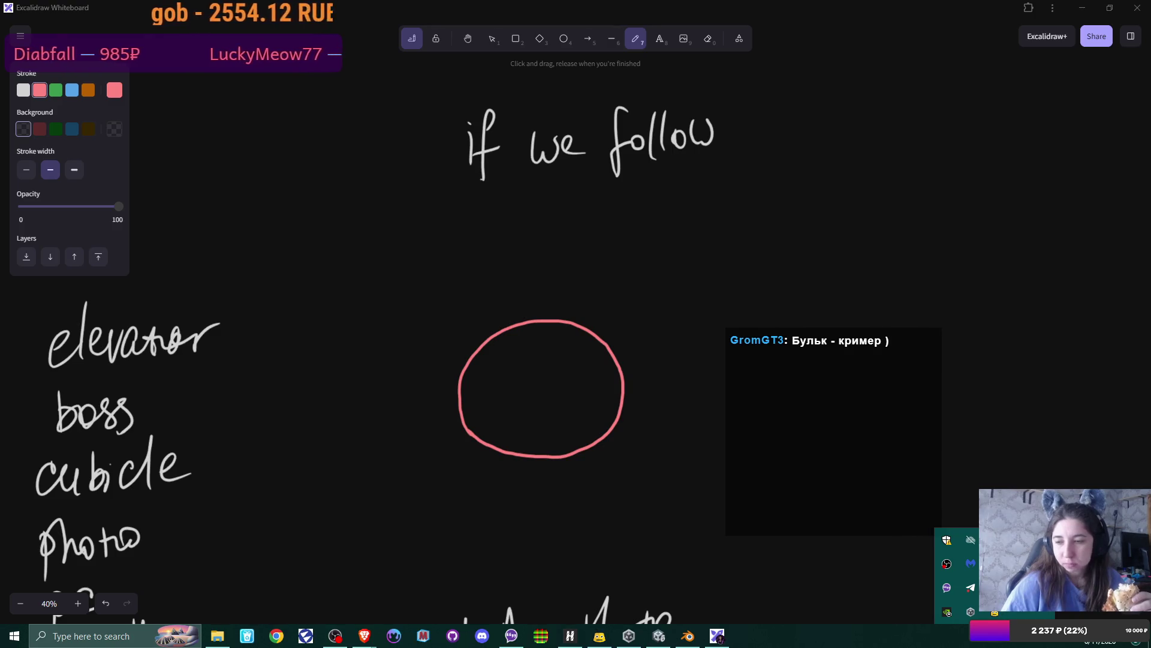
{"action": "left_click", "coordinate": [947, 612]}
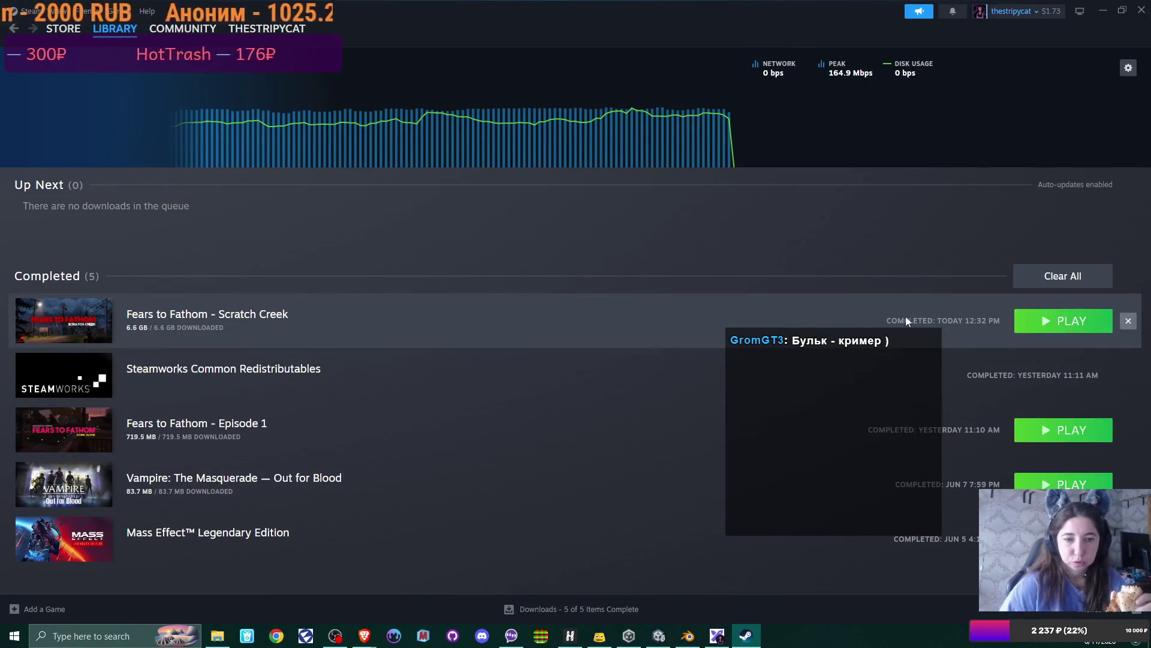
Step: Launch Fears to Fathom - Scratch Creek from Steam's Completed downloads list
{"action": "left_click", "coordinate": [1077, 322]}
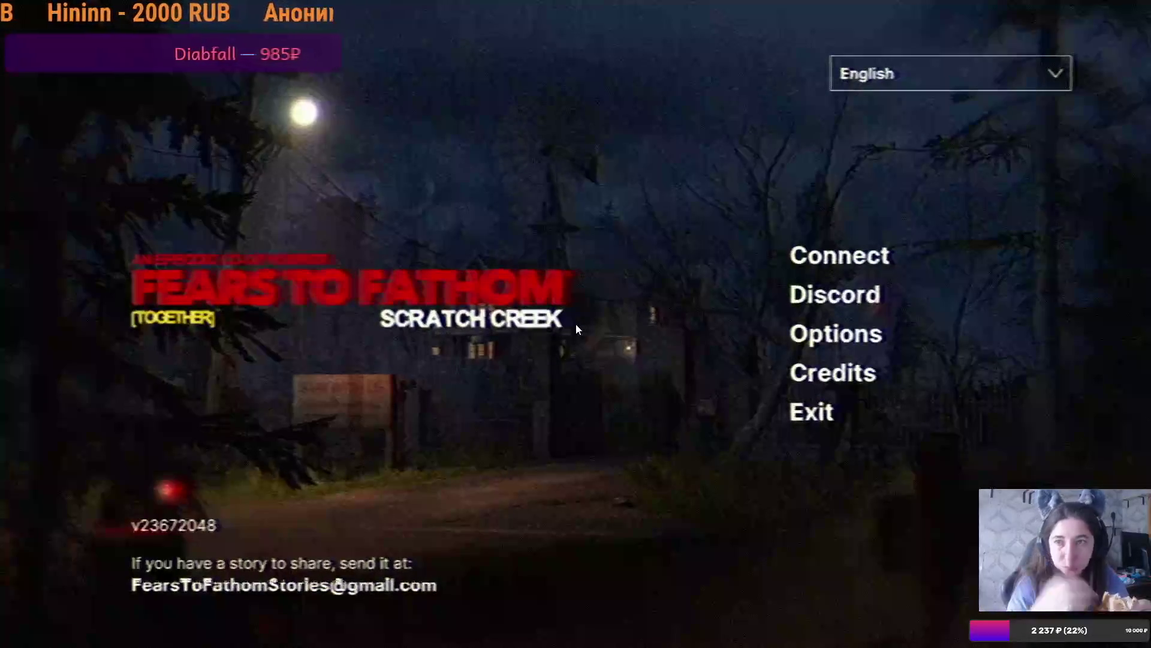
Step: Keep the game language on English, check the Connect options, then exit to Steam
{"action": "left_click", "coordinate": [1055, 75]}
{"action": "left_click", "coordinate": [1055, 78]}
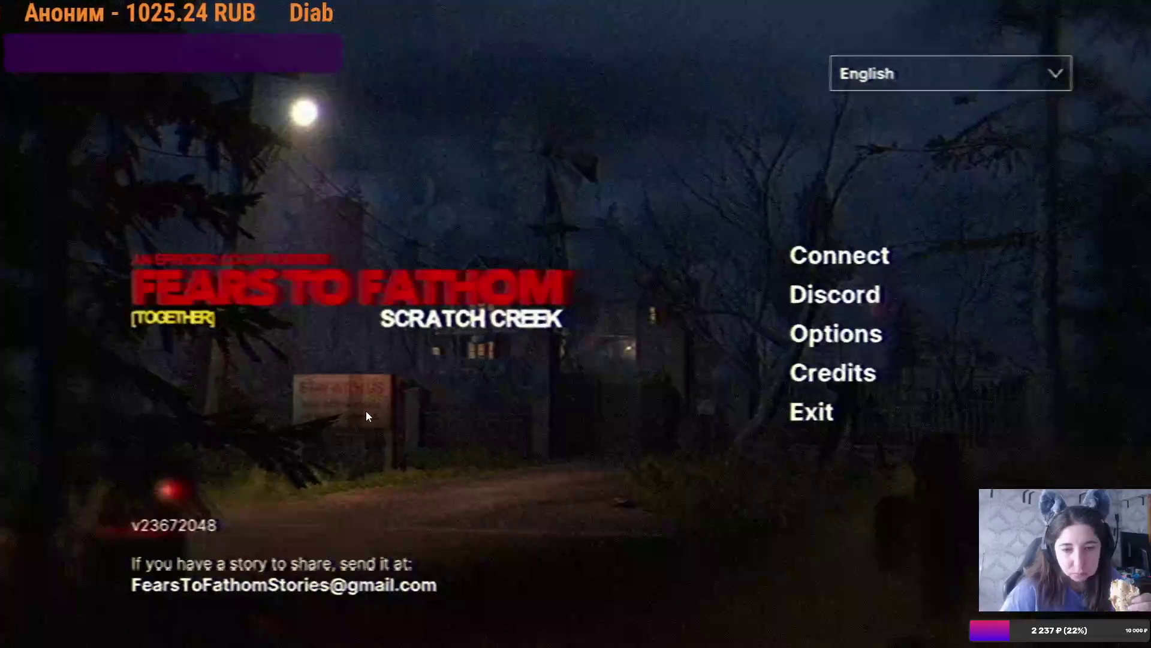
{"action": "left_click", "coordinate": [839, 256]}
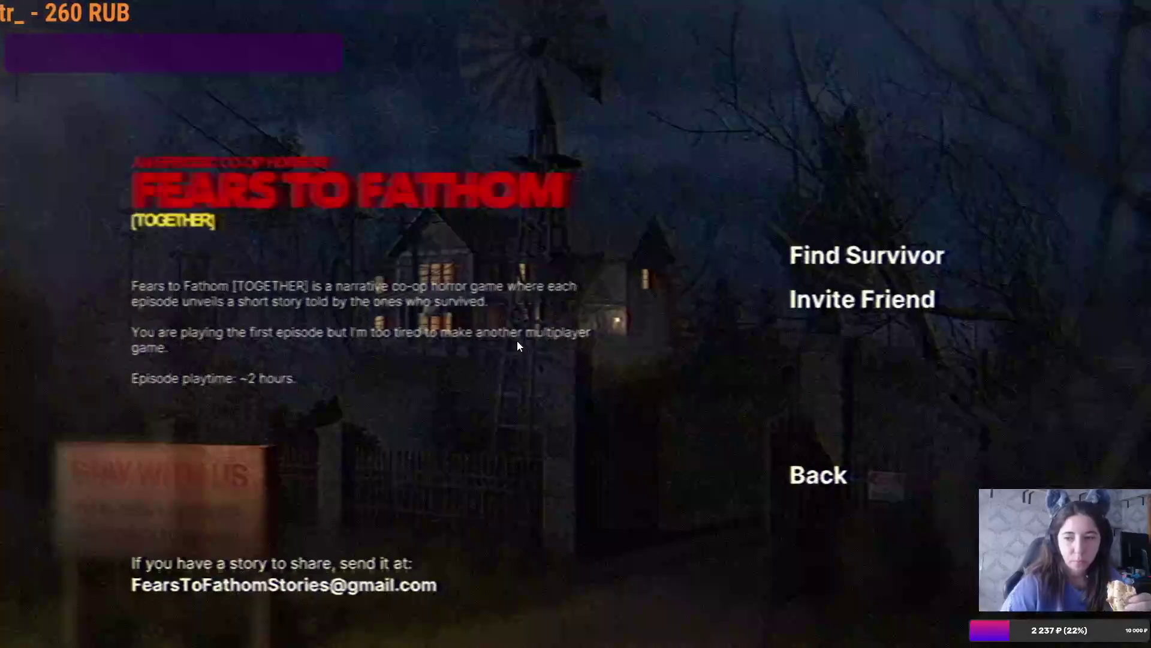
{"action": "left_click", "coordinate": [841, 473]}
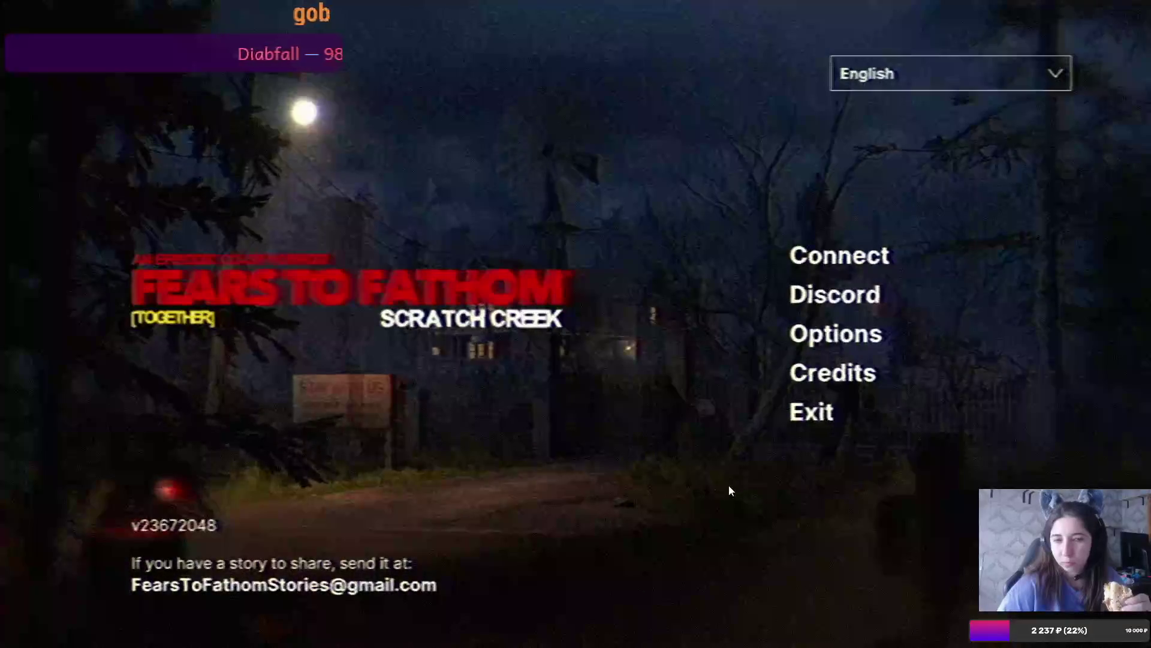
{"action": "left_click", "coordinate": [798, 415]}
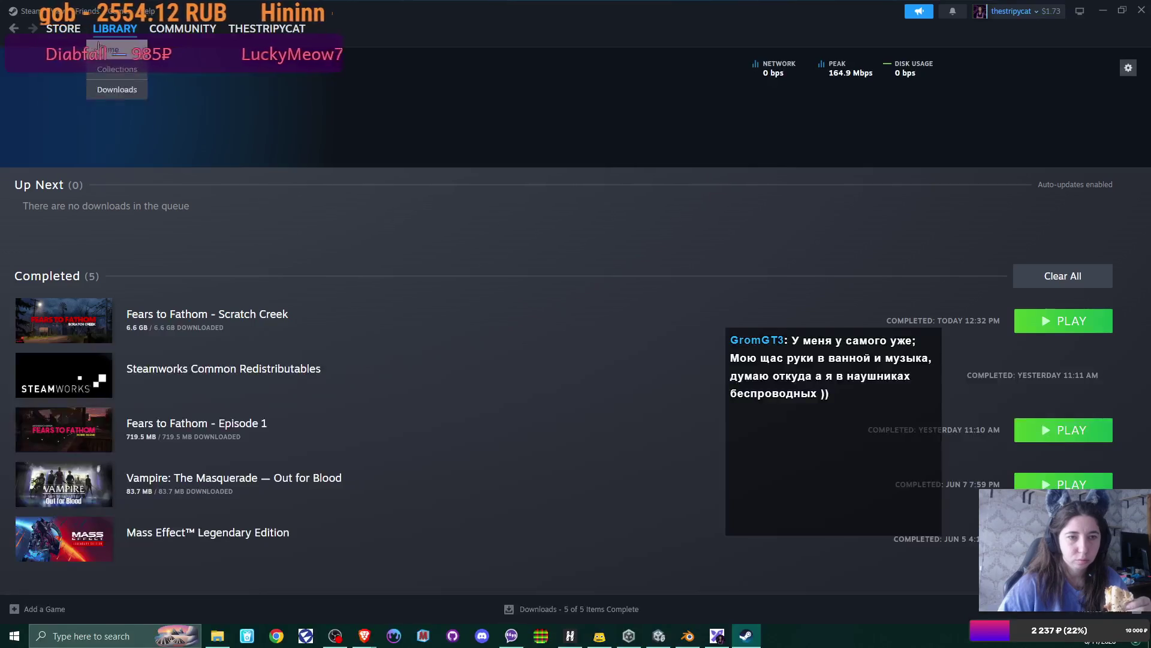
Step: Open the Scratch Creek store page from Library Home and scroll through its details and languages
{"action": "left_click", "coordinate": [122, 30]}
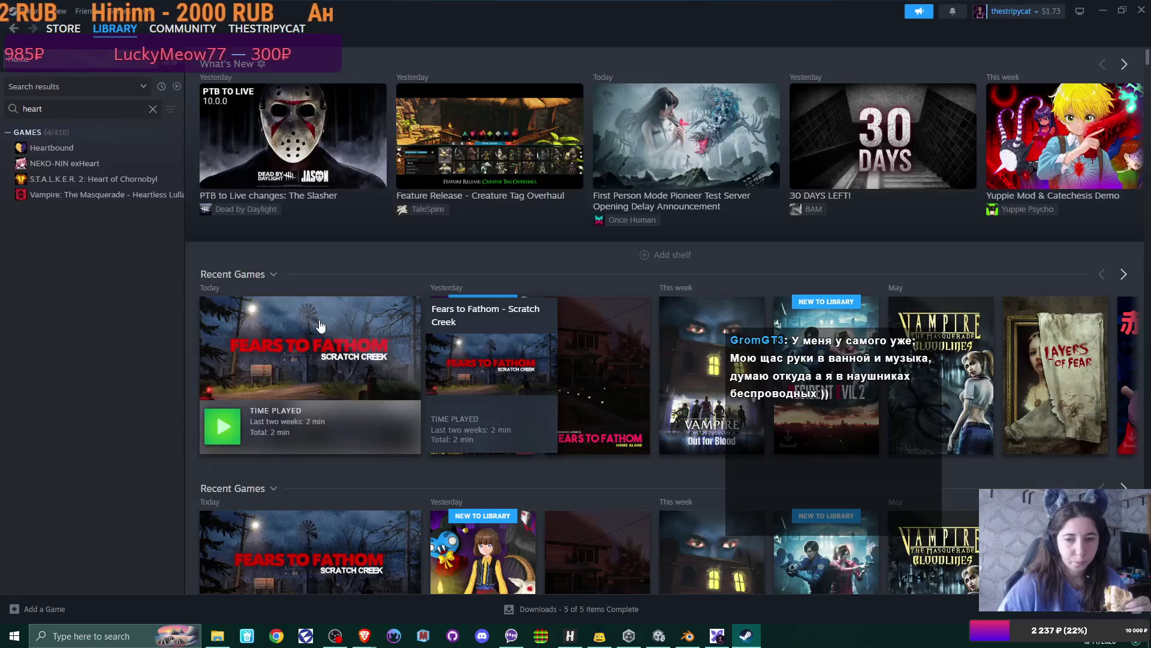
{"action": "left_click", "coordinate": [320, 321]}
{"action": "left_click", "coordinate": [221, 300]}
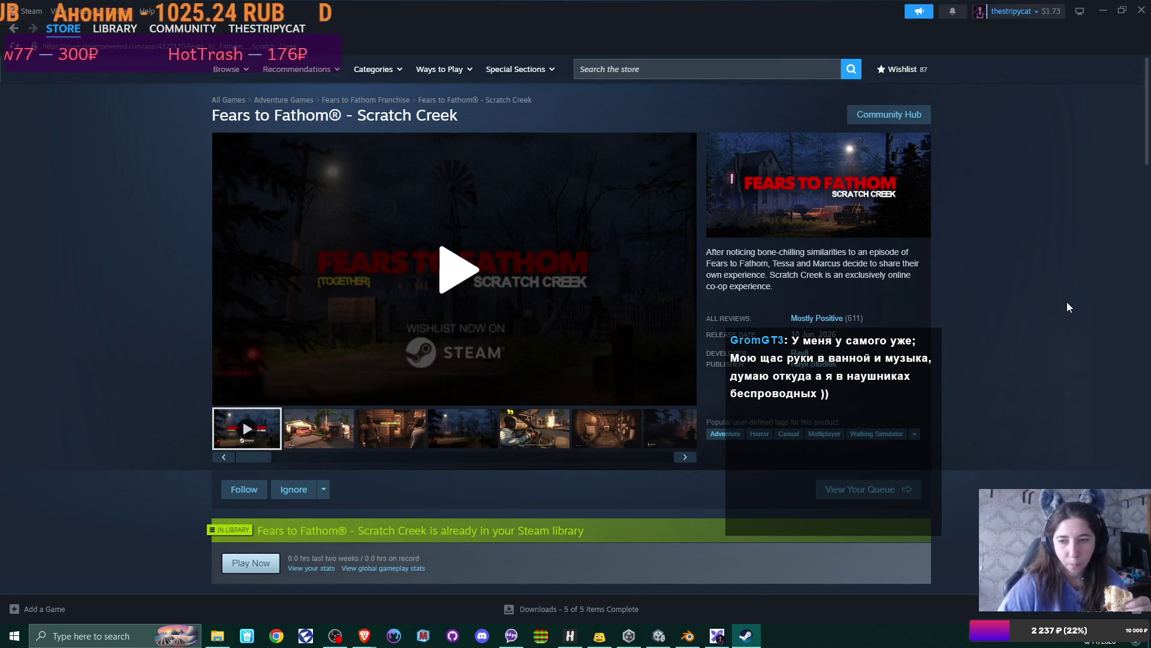
{"action": "scroll", "coordinate": [1067, 303], "scroll_direction": "down", "scroll_amount": 2}
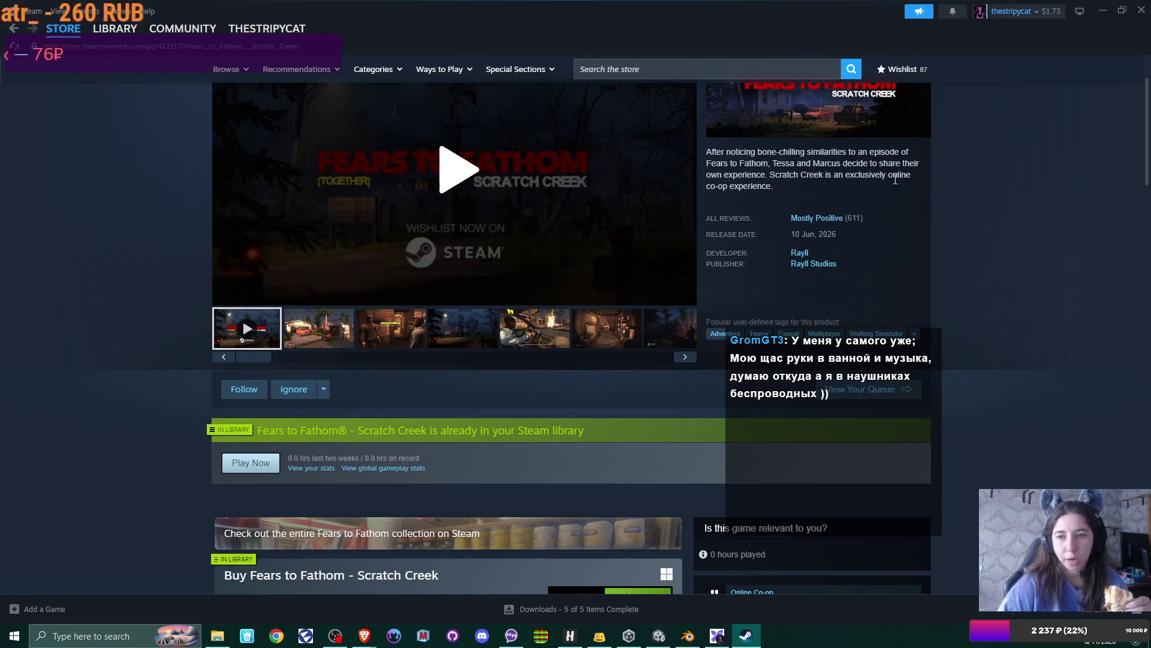
{"action": "scroll", "coordinate": [973, 297], "scroll_direction": "down", "scroll_amount": 3}
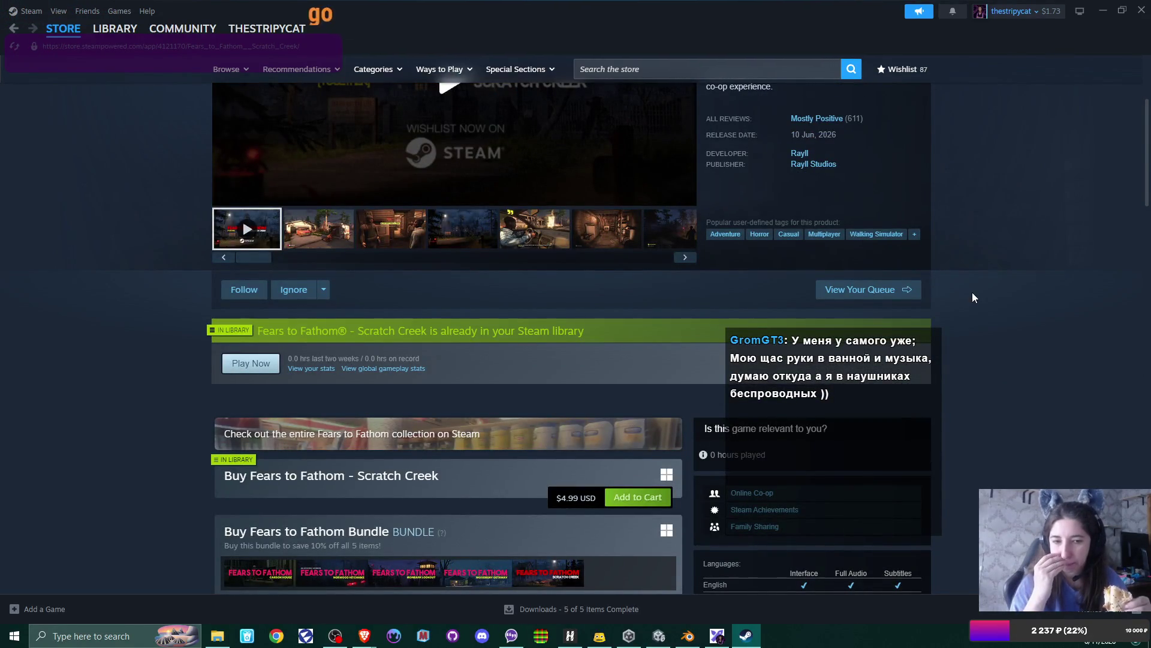
{"action": "scroll", "coordinate": [995, 328], "scroll_direction": "down", "scroll_amount": 3}
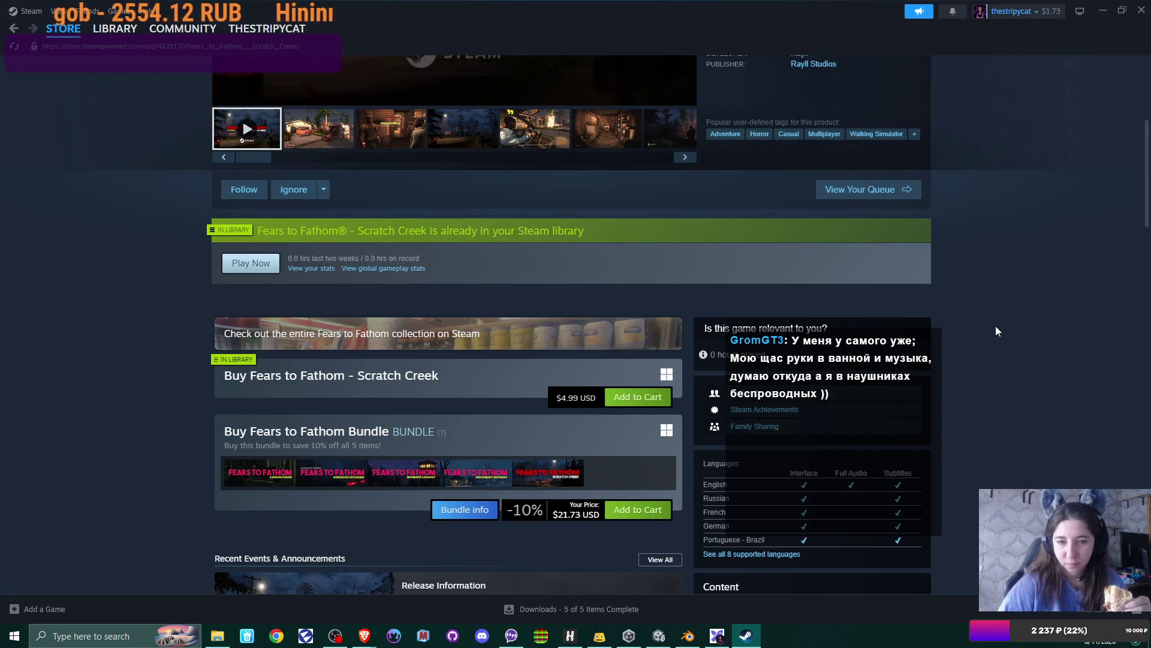
{"action": "scroll", "coordinate": [996, 327], "scroll_direction": "up", "scroll_amount": 3}
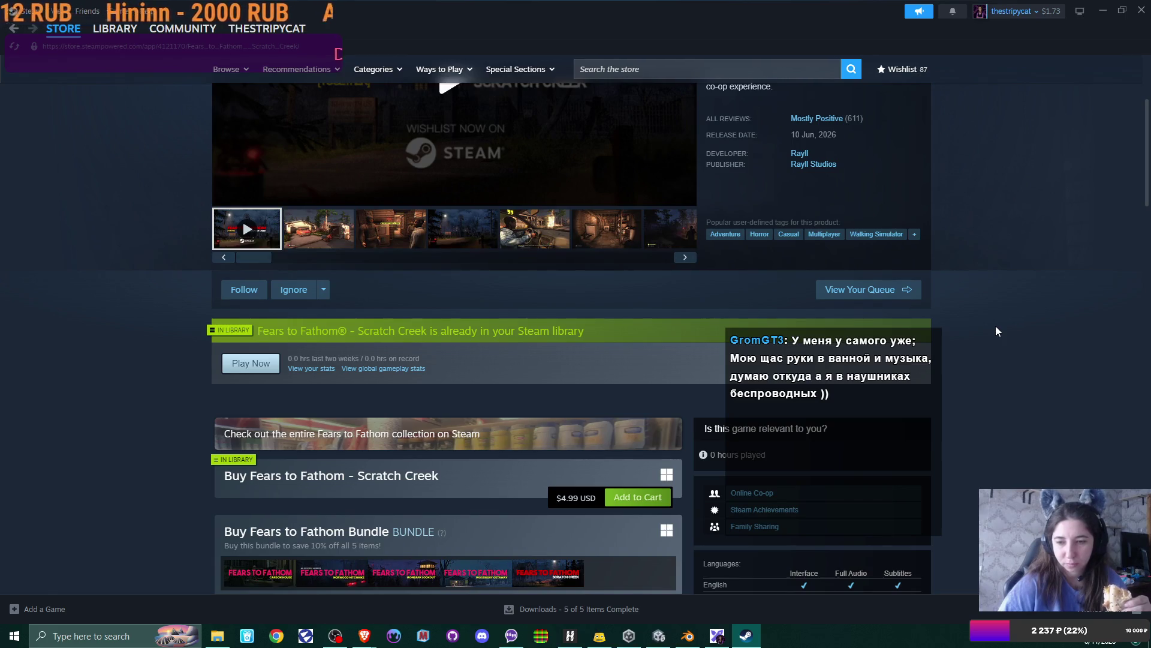
{"action": "scroll", "coordinate": [995, 326], "scroll_direction": "down", "scroll_amount": 3}
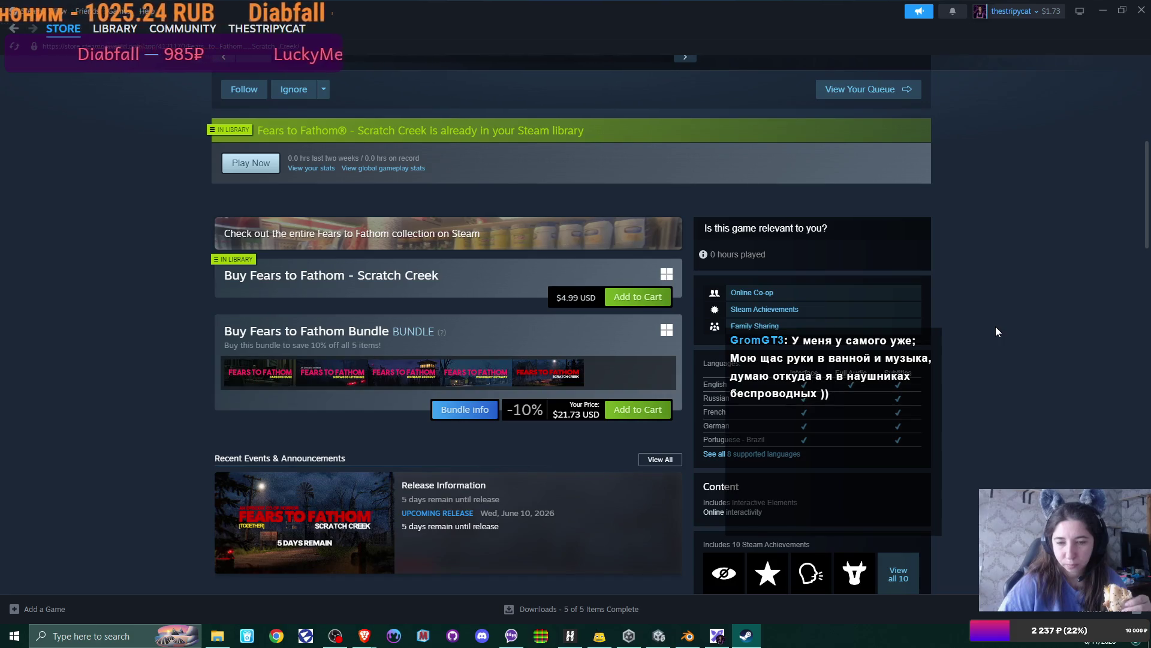
{"action": "scroll", "coordinate": [996, 331], "scroll_direction": "up", "scroll_amount": 5}
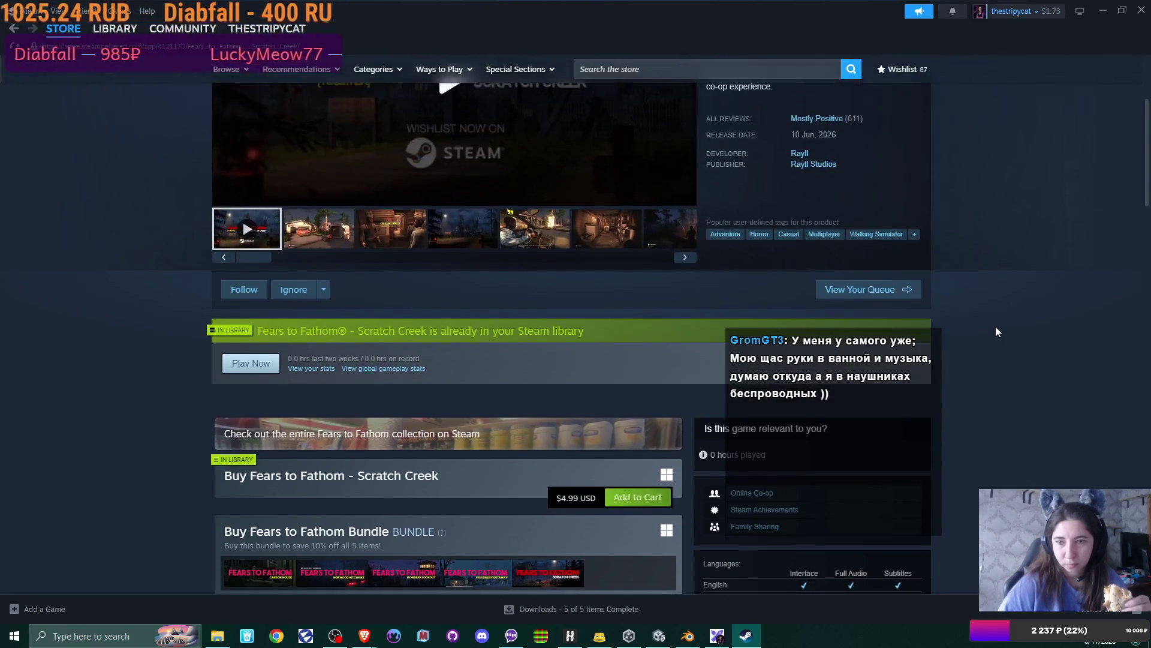
{"action": "scroll", "coordinate": [995, 331], "scroll_direction": "up", "scroll_amount": 2}
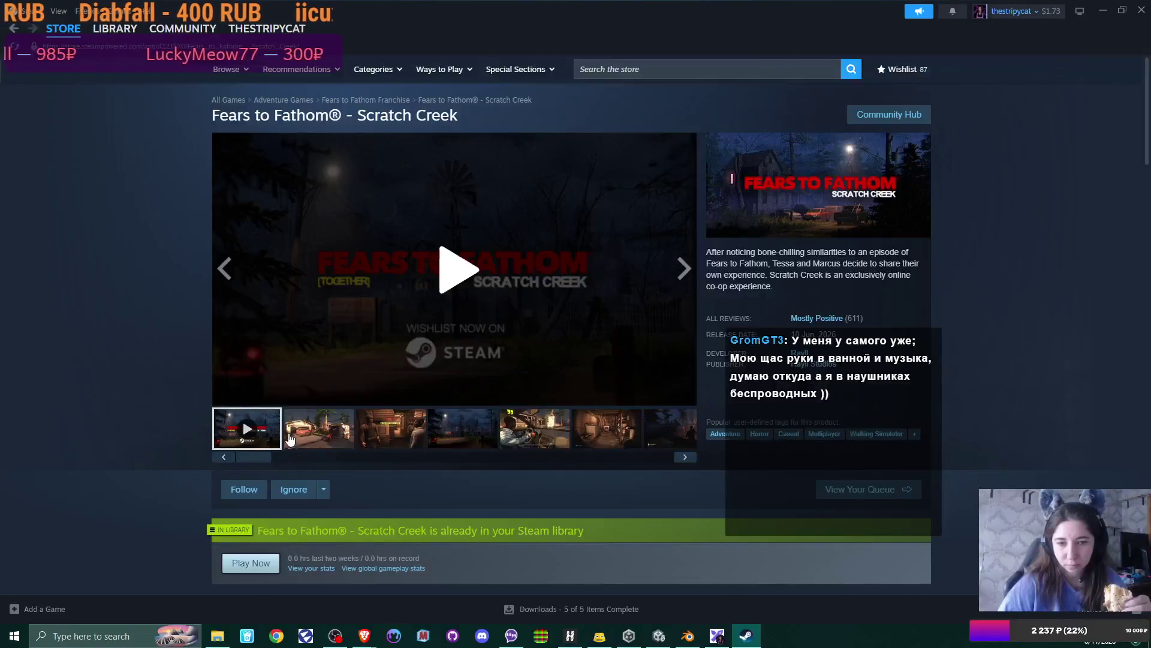
Step: Page through the Scratch Creek screenshots, then close Steam to return to the whiteboard
{"action": "left_click", "coordinate": [334, 431]}
{"action": "left_click", "coordinate": [384, 436]}
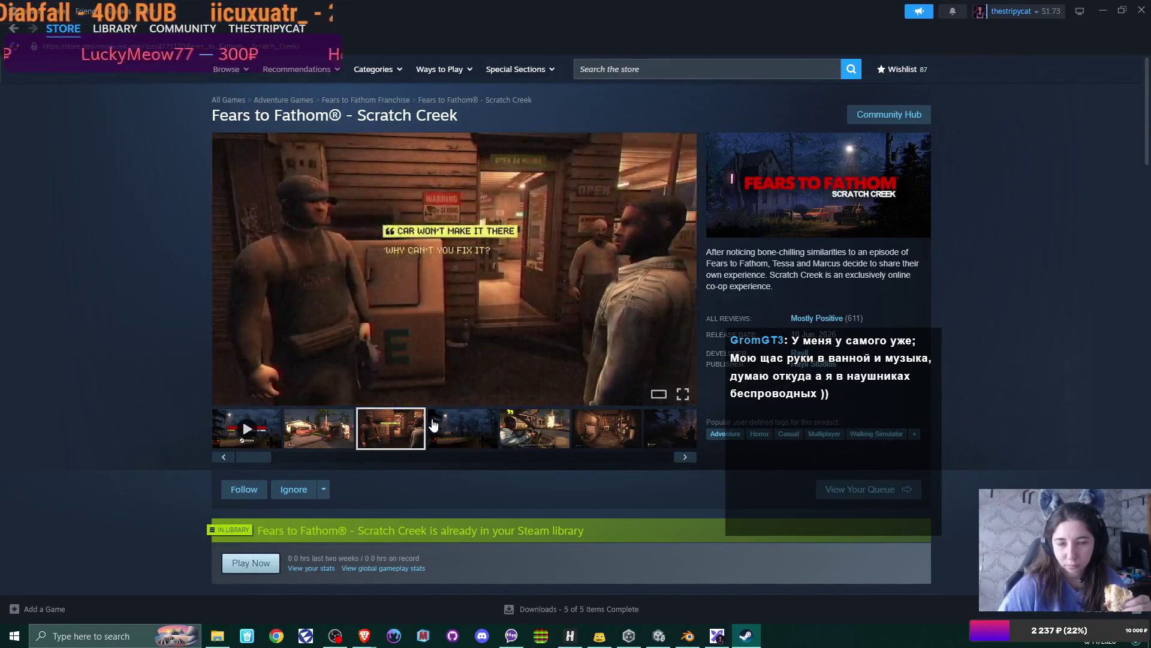
{"action": "left_click", "coordinate": [456, 427]}
{"action": "left_click", "coordinate": [576, 428]}
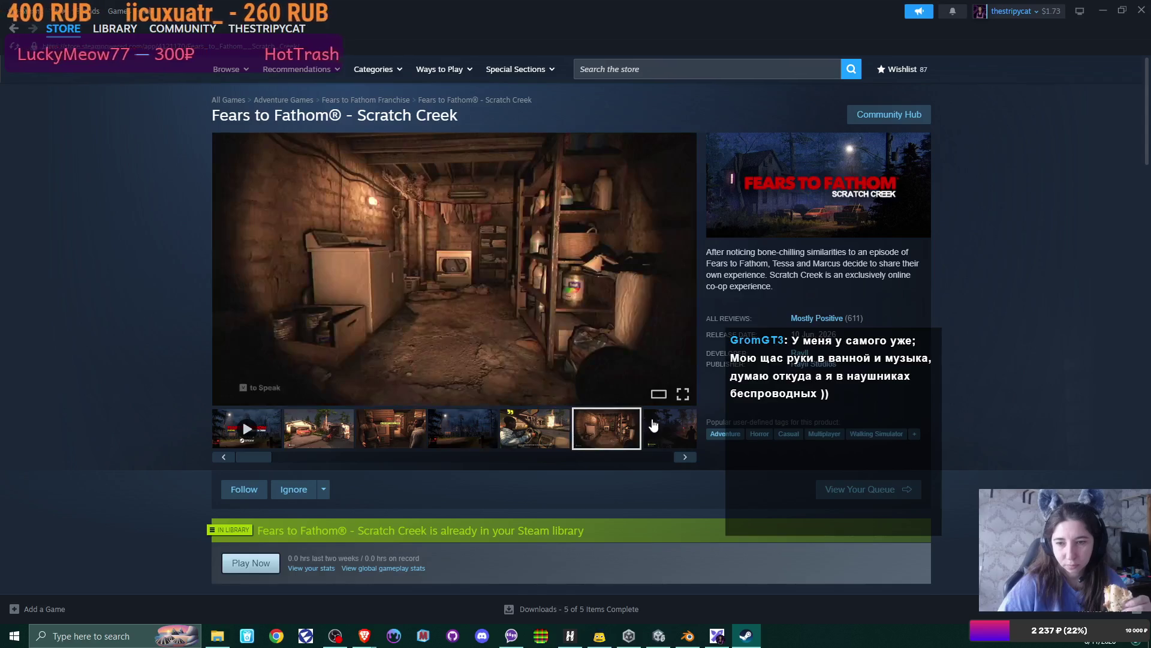
{"action": "left_click", "coordinate": [653, 425]}
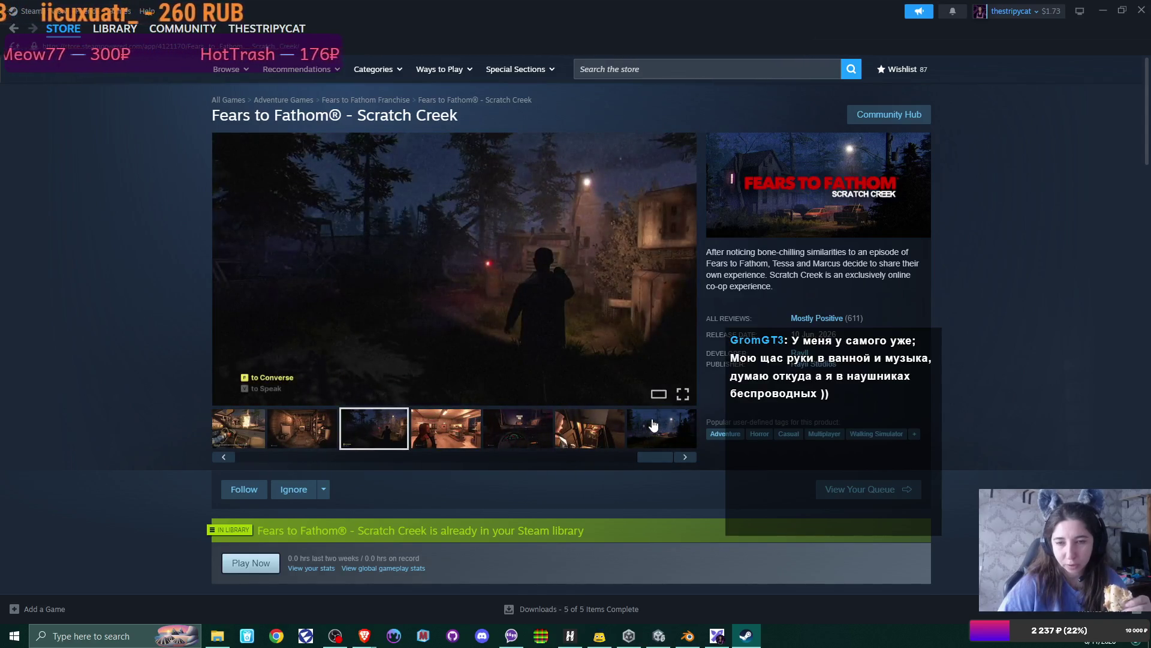
{"action": "left_click", "coordinate": [1141, 11]}
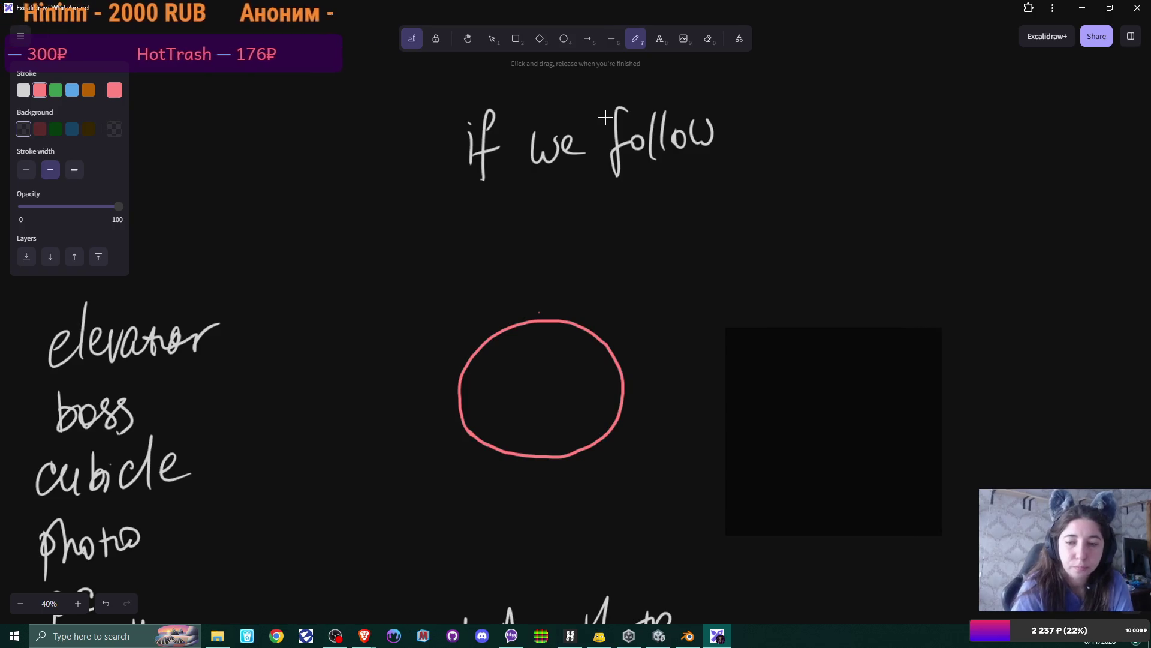
Step: Draw pink sparkles at the circle's top, right, bottom and left edges
{"action": "mouse_move", "coordinate": [536, 303]}
{"action": "left_mouse_down"}
{"action": "mouse_move", "coordinate": [525, 328]}
{"action": "mouse_move", "coordinate": [541, 351]}
{"action": "mouse_move", "coordinate": [536, 300]}
{"action": "left_mouse_up"}
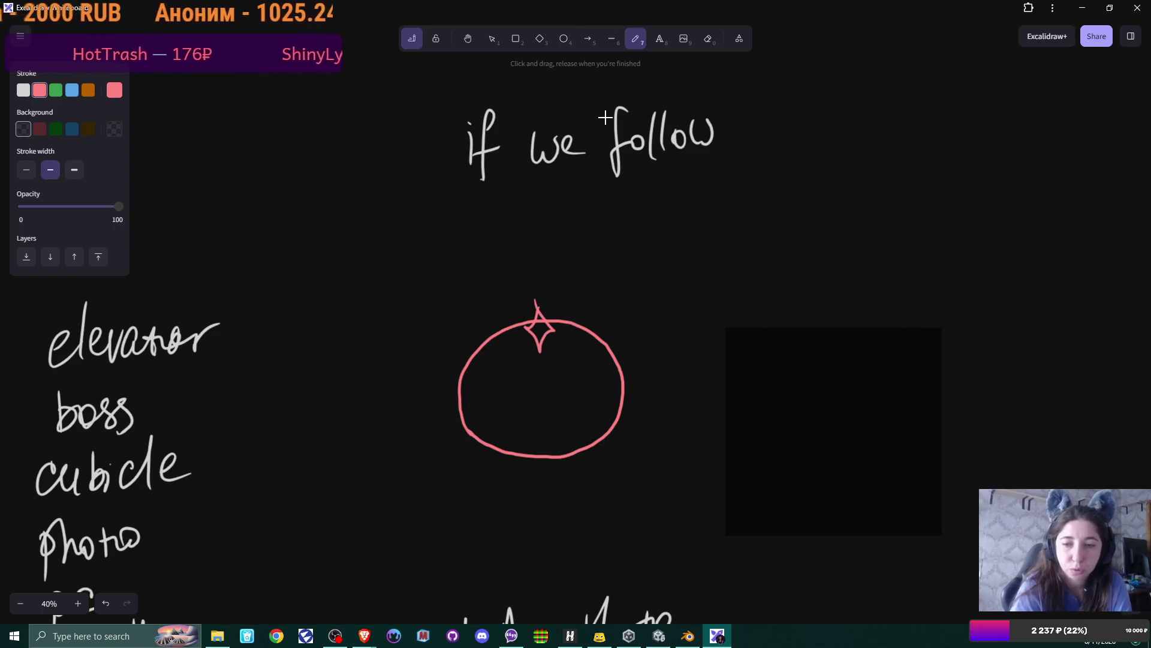
{"action": "mouse_move", "coordinate": [618, 378]}
{"action": "left_mouse_down"}
{"action": "mouse_move", "coordinate": [601, 391]}
{"action": "mouse_move", "coordinate": [644, 382]}
{"action": "mouse_move", "coordinate": [621, 401]}
{"action": "mouse_move", "coordinate": [602, 391]}
{"action": "left_mouse_up"}
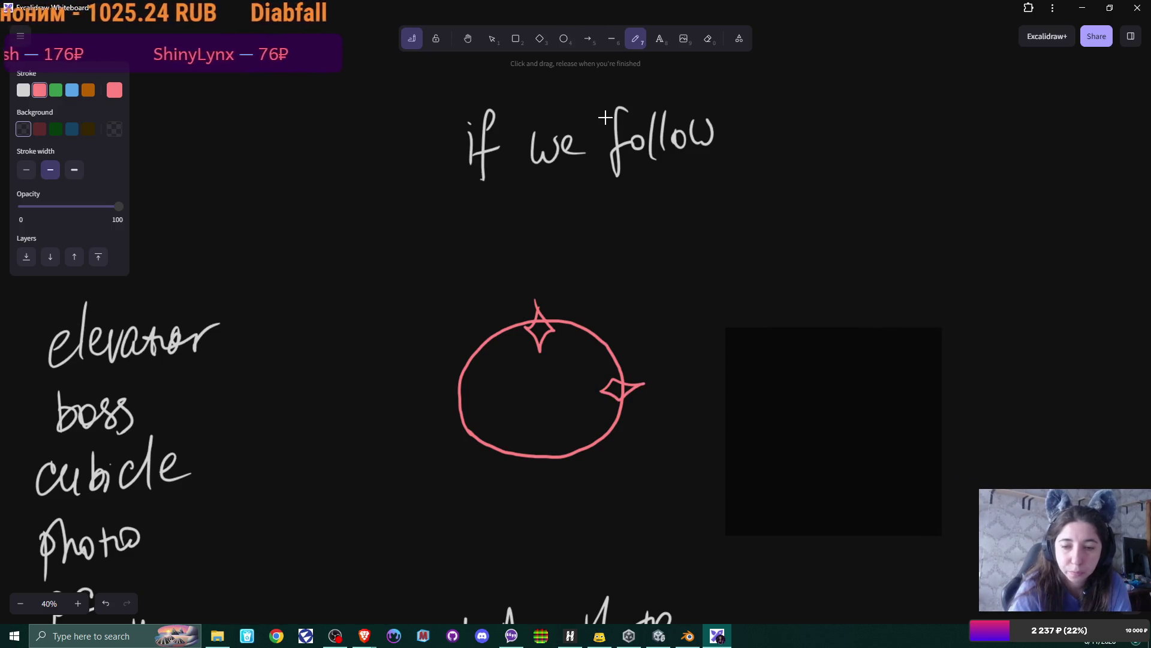
{"action": "mouse_move", "coordinate": [542, 473]}
{"action": "left_mouse_down"}
{"action": "mouse_move", "coordinate": [530, 455]}
{"action": "mouse_move", "coordinate": [538, 436]}
{"action": "mouse_move", "coordinate": [542, 485]}
{"action": "left_mouse_up"}
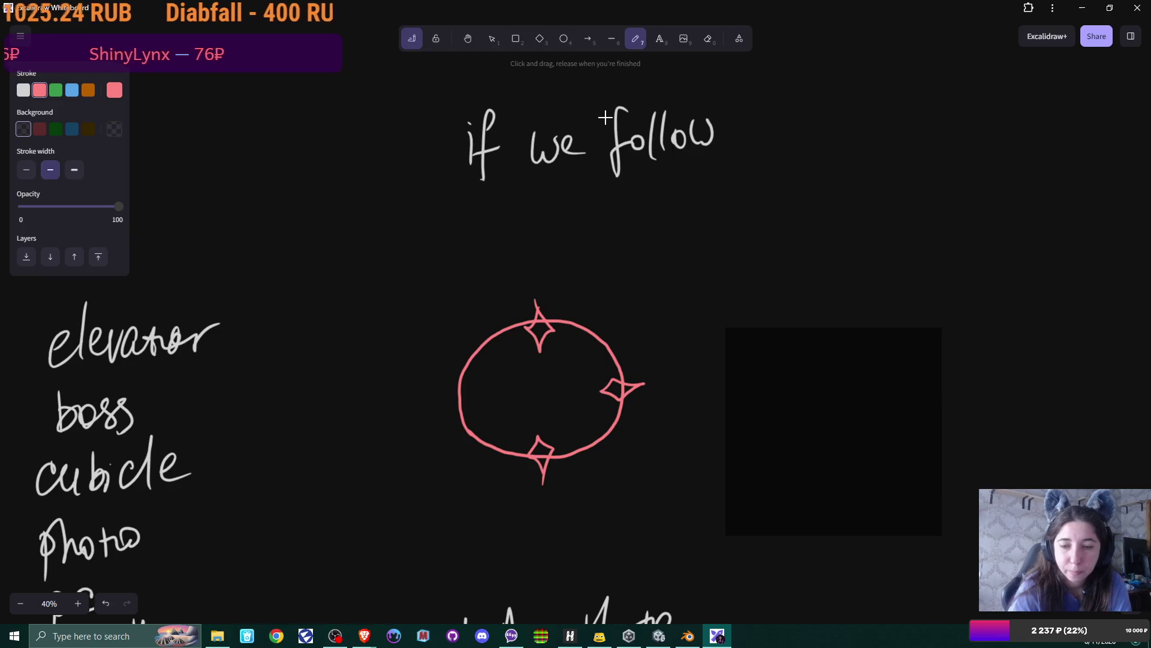
{"action": "mouse_move", "coordinate": [461, 369]}
{"action": "left_mouse_down"}
{"action": "mouse_move", "coordinate": [449, 376]}
{"action": "mouse_move", "coordinate": [483, 382]}
{"action": "mouse_move", "coordinate": [466, 388]}
{"action": "mouse_move", "coordinate": [446, 376]}
{"action": "left_mouse_up"}
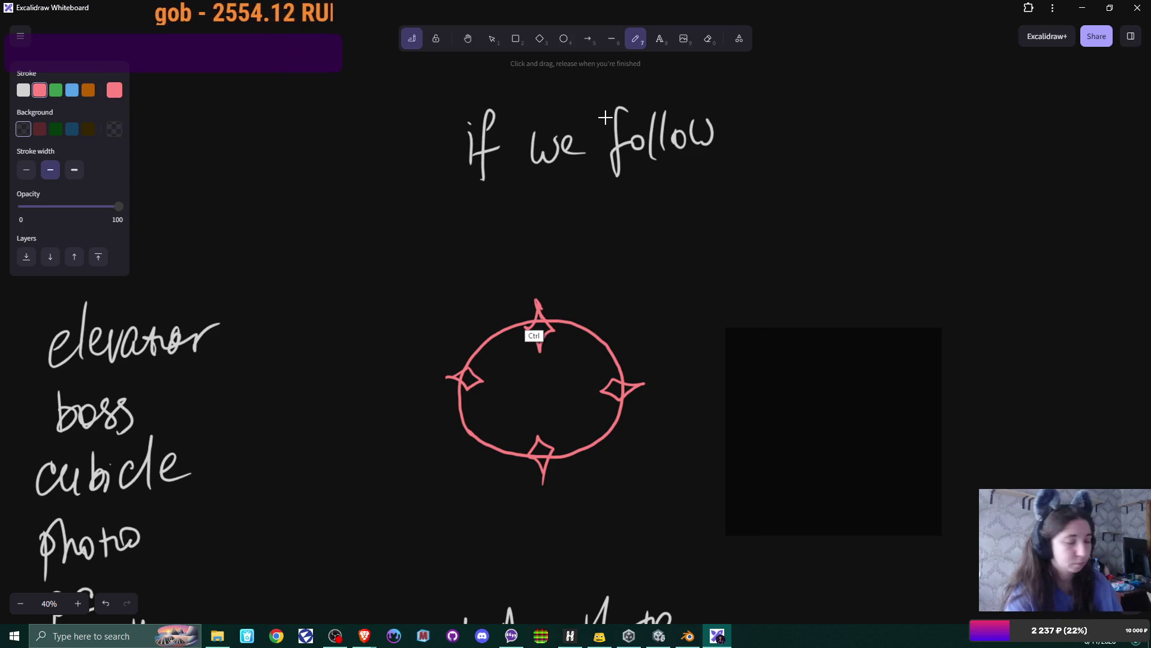
Step: Undo and redo the left sparkle, then set the stroke colour to blue
{"action": "key", "text": "ctrl+z"}
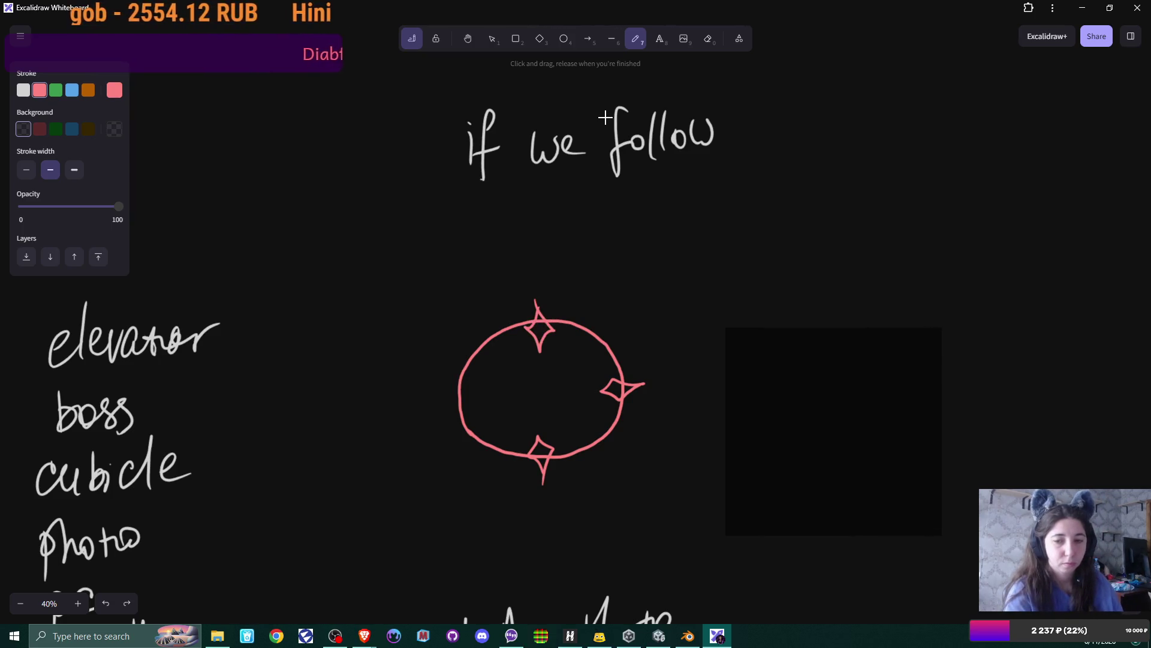
{"action": "key", "text": "ctrl+shift+z"}
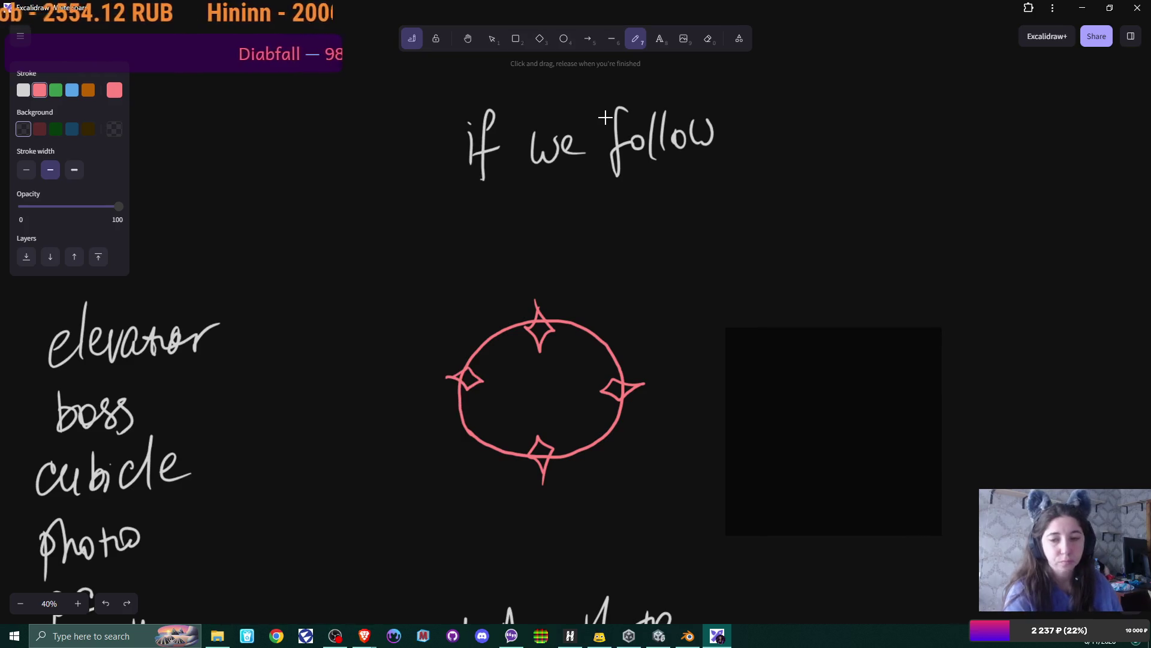
{"action": "key", "text": "s"}
{"action": "key", "text": "r"}
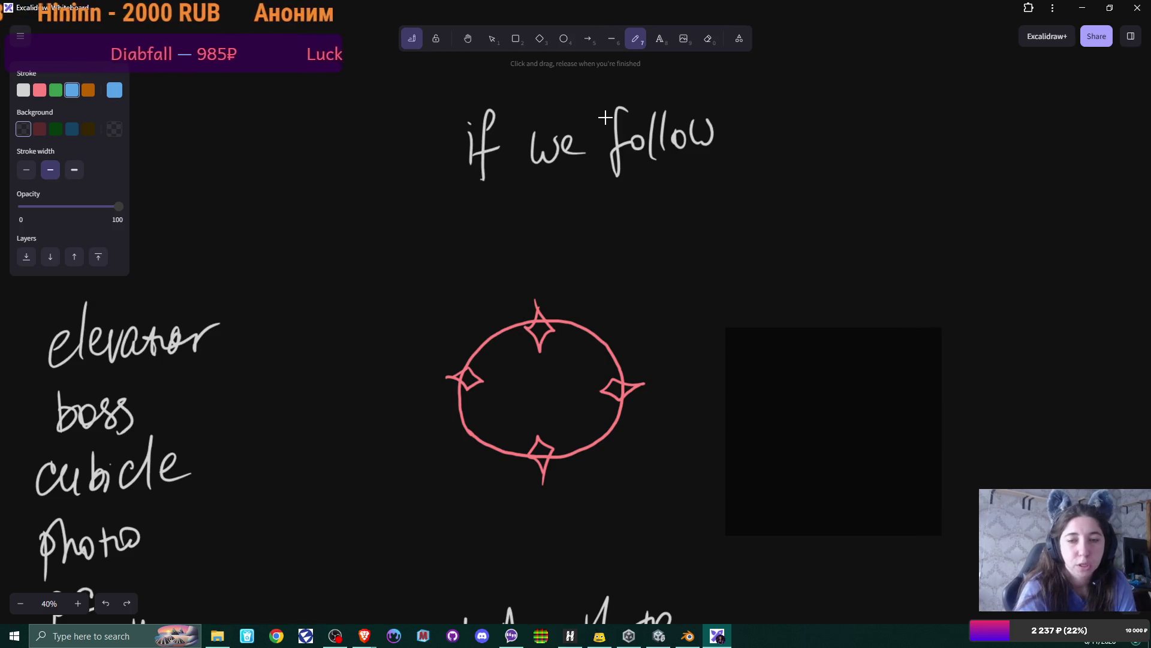
Step: Sketch a small blue box above a taller box with an inner rectangle, then open File Explorer
{"action": "mouse_move", "coordinate": [406, 202]}
{"action": "left_mouse_down"}
{"action": "mouse_move", "coordinate": [431, 198]}
{"action": "mouse_move", "coordinate": [423, 255]}
{"action": "mouse_move", "coordinate": [438, 207]}
{"action": "mouse_move", "coordinate": [397, 259]}
{"action": "mouse_move", "coordinate": [427, 256]}
{"action": "mouse_move", "coordinate": [379, 322]}
{"action": "left_mouse_up"}
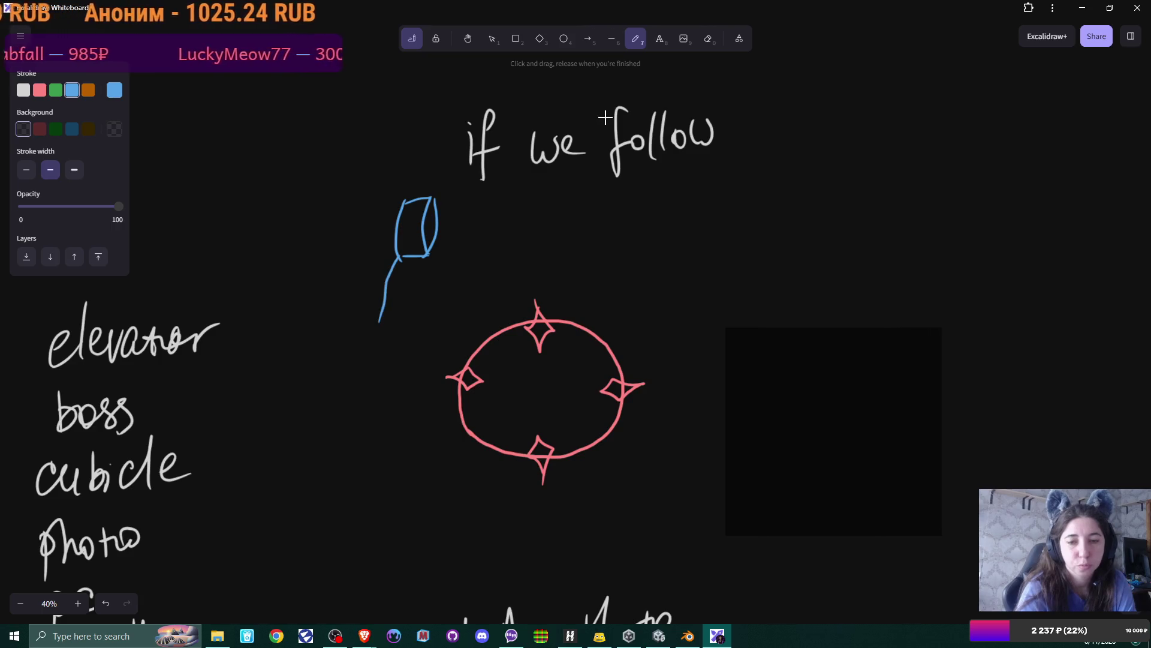
{"action": "mouse_move", "coordinate": [427, 268]}
{"action": "left_mouse_down"}
{"action": "mouse_move", "coordinate": [435, 373]}
{"action": "mouse_move", "coordinate": [382, 379]}
{"action": "left_mouse_up"}
{"action": "mouse_move", "coordinate": [395, 286]}
{"action": "left_mouse_down"}
{"action": "mouse_move", "coordinate": [417, 330]}
{"action": "mouse_move", "coordinate": [408, 280]}
{"action": "mouse_move", "coordinate": [394, 283]}
{"action": "mouse_move", "coordinate": [384, 387]}
{"action": "left_mouse_up"}
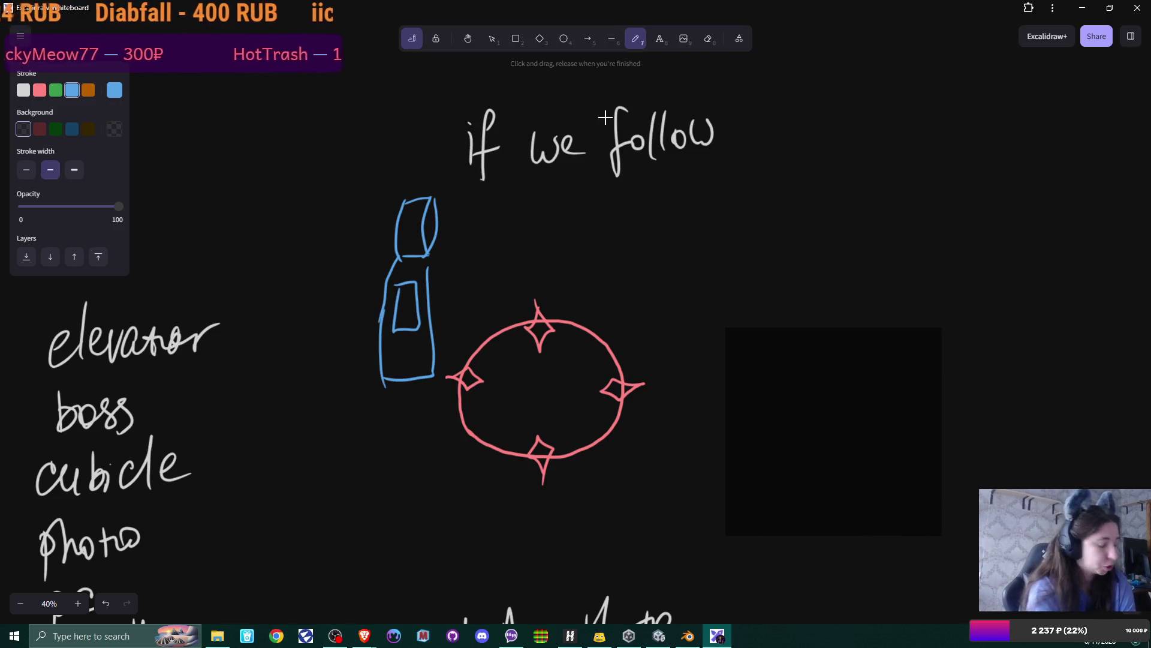
{"action": "left_click", "coordinate": [217, 635]}
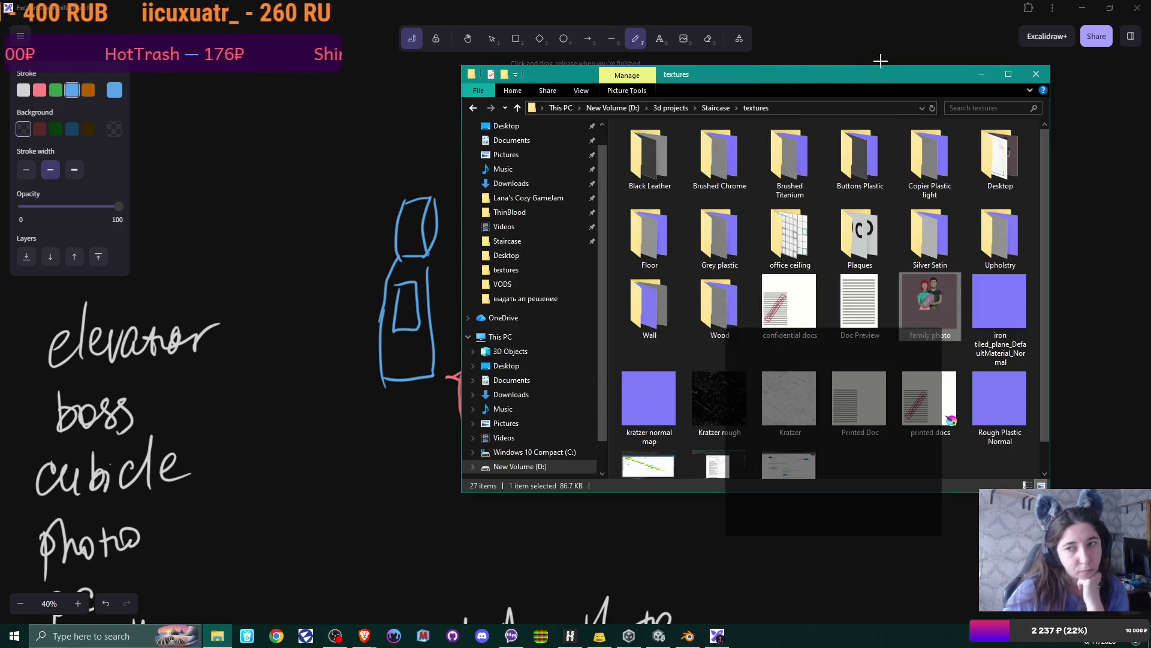
Step: Open daggerpng.png from the 3d projects > WorldRunner folder in the image viewer
{"action": "left_click_drag", "start_coordinate": [883, 78], "coordinate": [565, 99]}
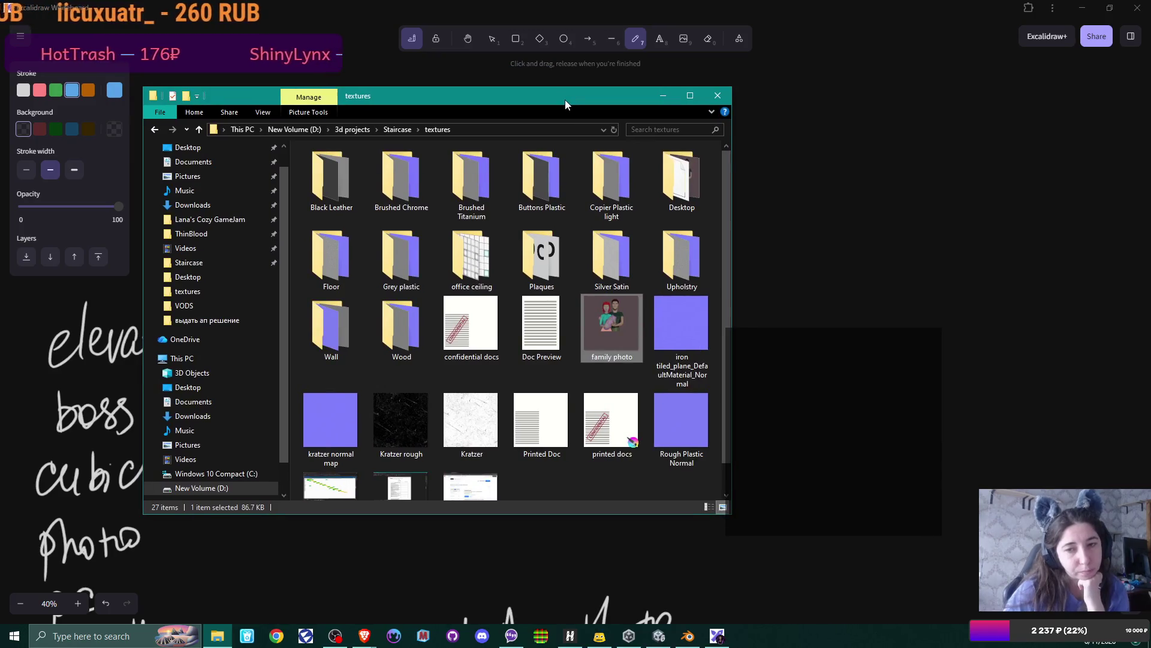
{"action": "left_click", "coordinate": [339, 135]}
{"action": "scroll", "coordinate": [509, 278], "scroll_direction": "up", "scroll_amount": 2}
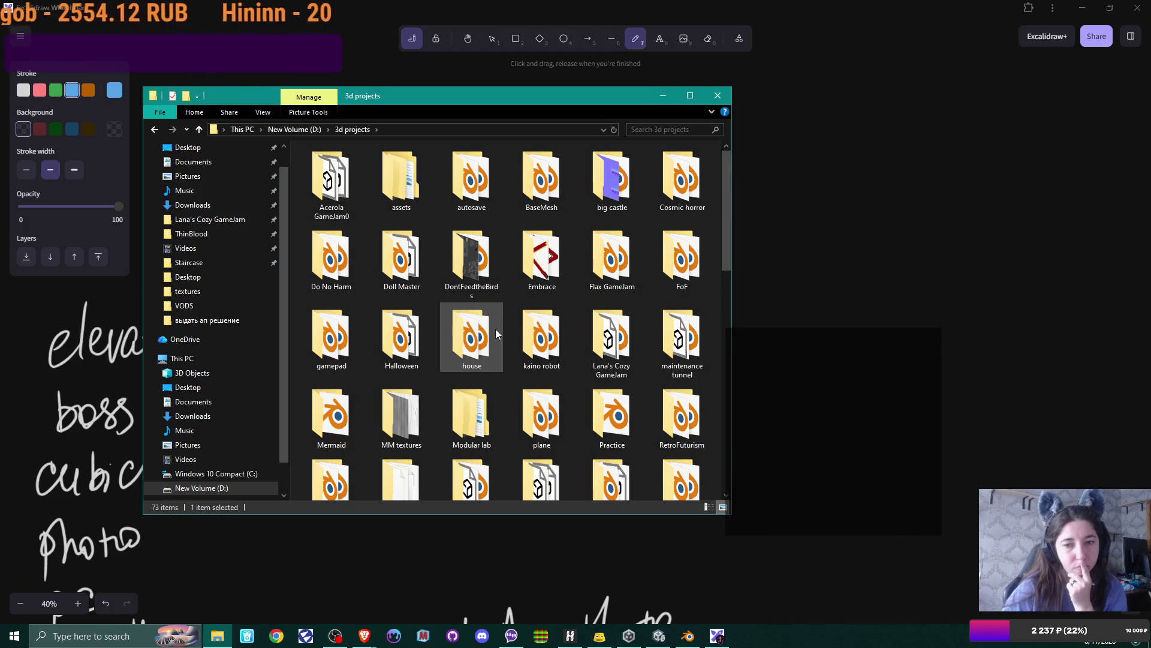
{"action": "scroll", "coordinate": [495, 330], "scroll_direction": "down", "scroll_amount": 3}
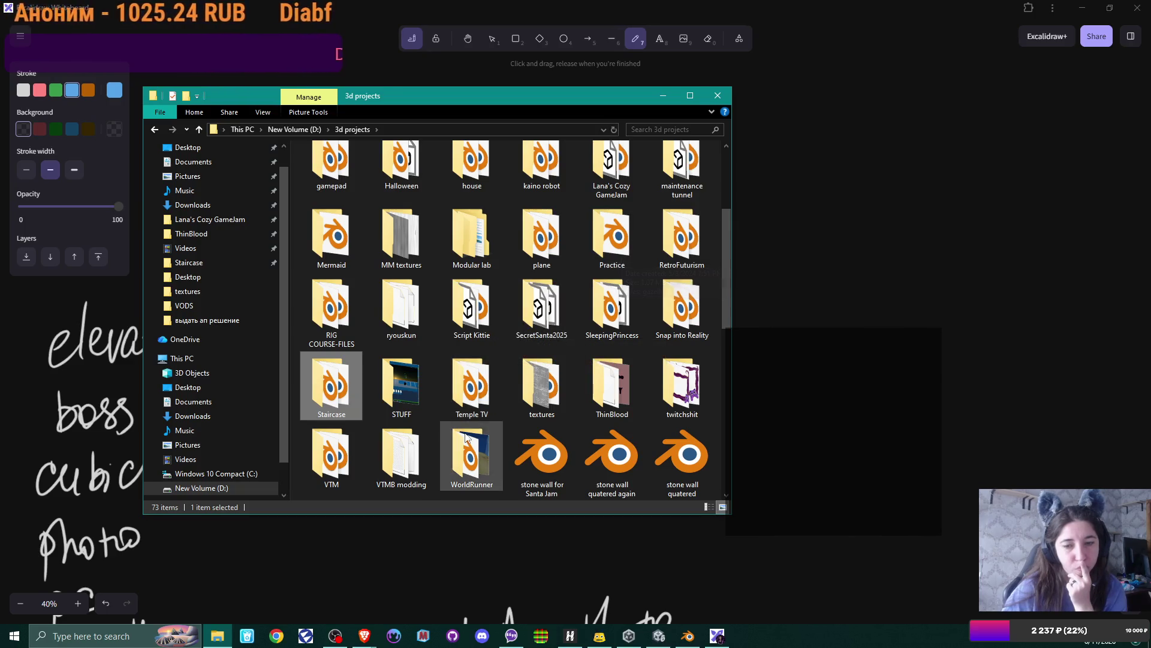
{"action": "double_click", "coordinate": [470, 459]}
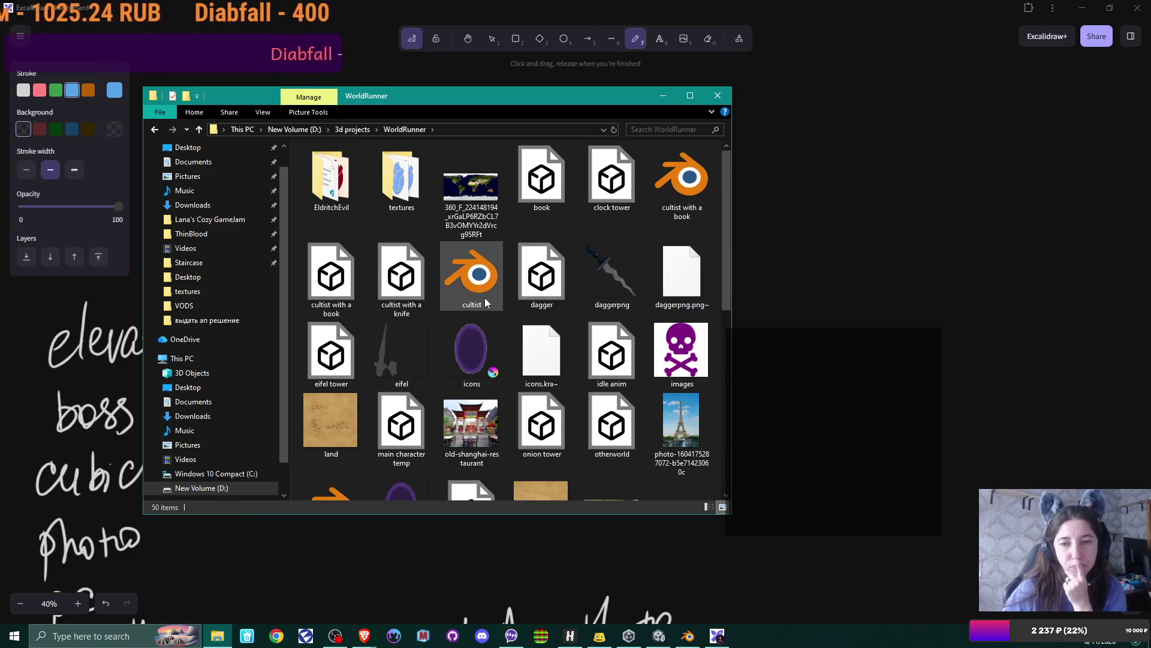
{"action": "double_click", "coordinate": [610, 268]}
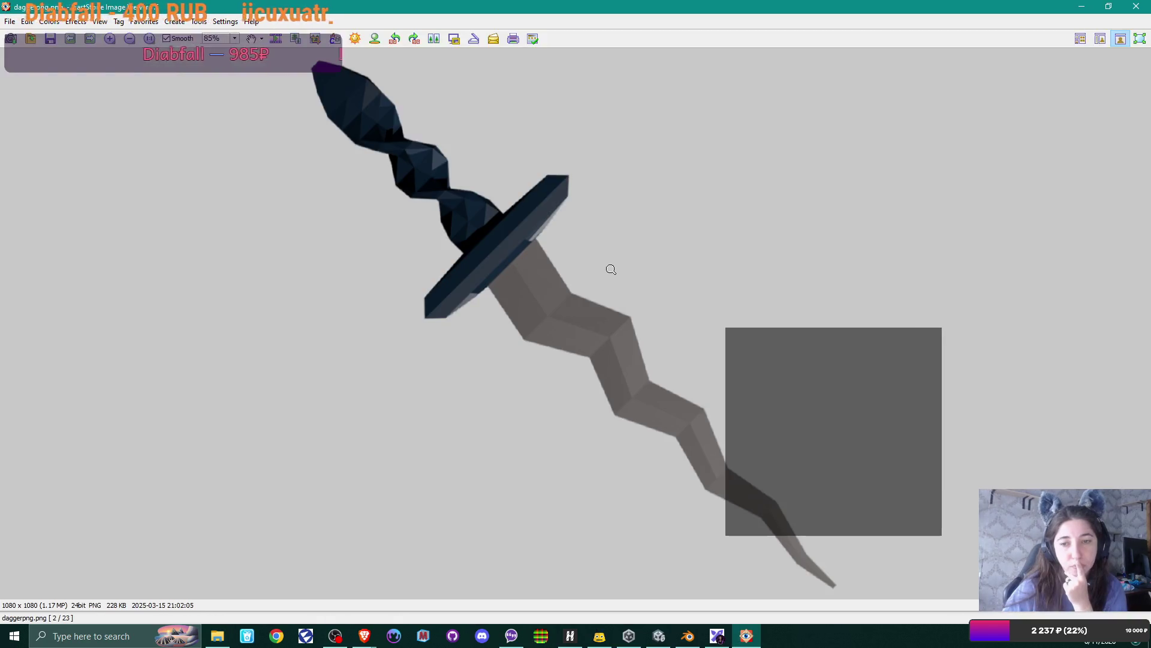
Step: Close the dagger image in FastStone and look over the WorldRunner file list
{"action": "left_click", "coordinate": [1136, 6]}
{"action": "scroll", "coordinate": [529, 380], "scroll_direction": "down", "scroll_amount": 3}
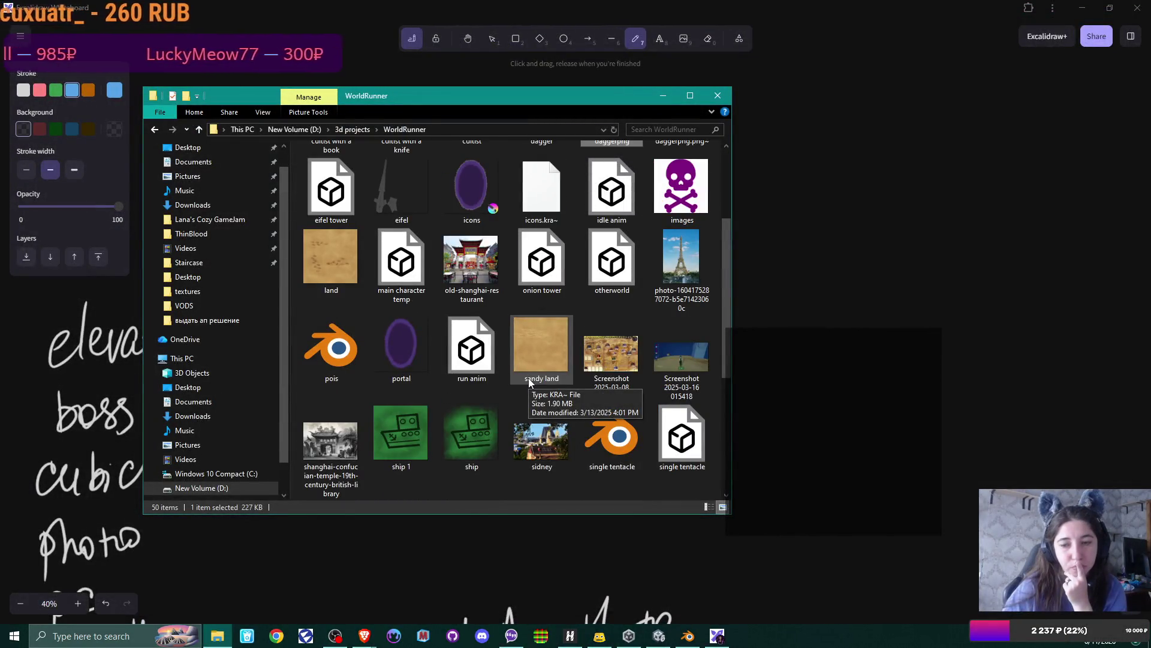
{"action": "scroll", "coordinate": [528, 378], "scroll_direction": "up", "scroll_amount": 3}
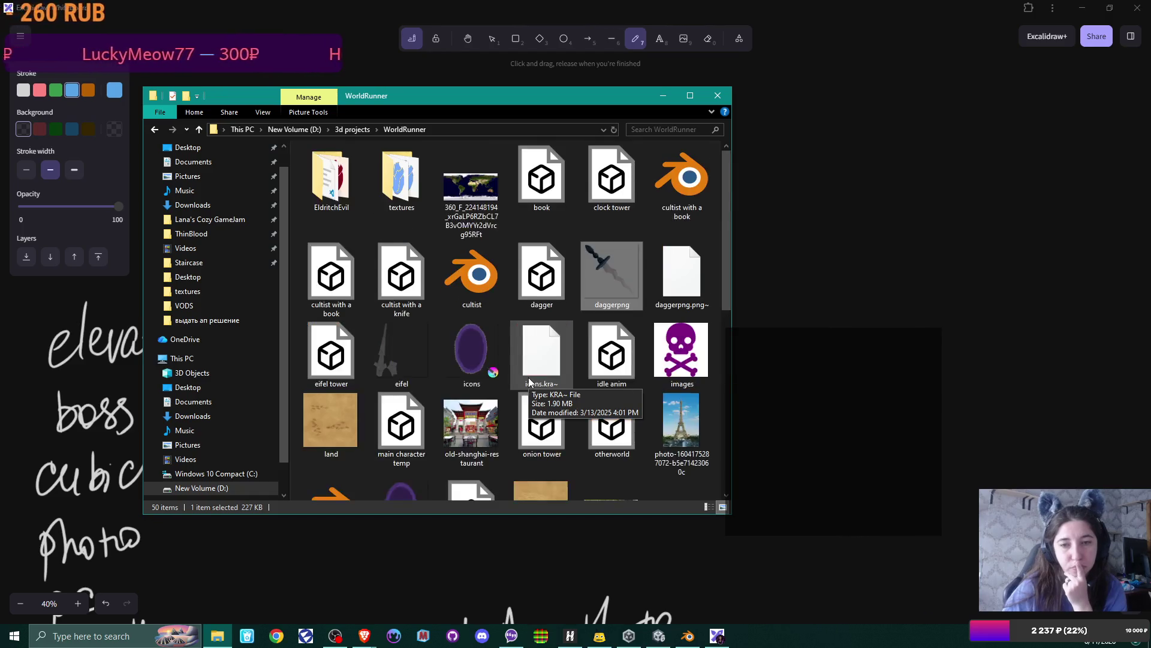
Step: Open the cultist Blender file and orbit the view around the character
{"action": "double_click", "coordinate": [498, 281]}
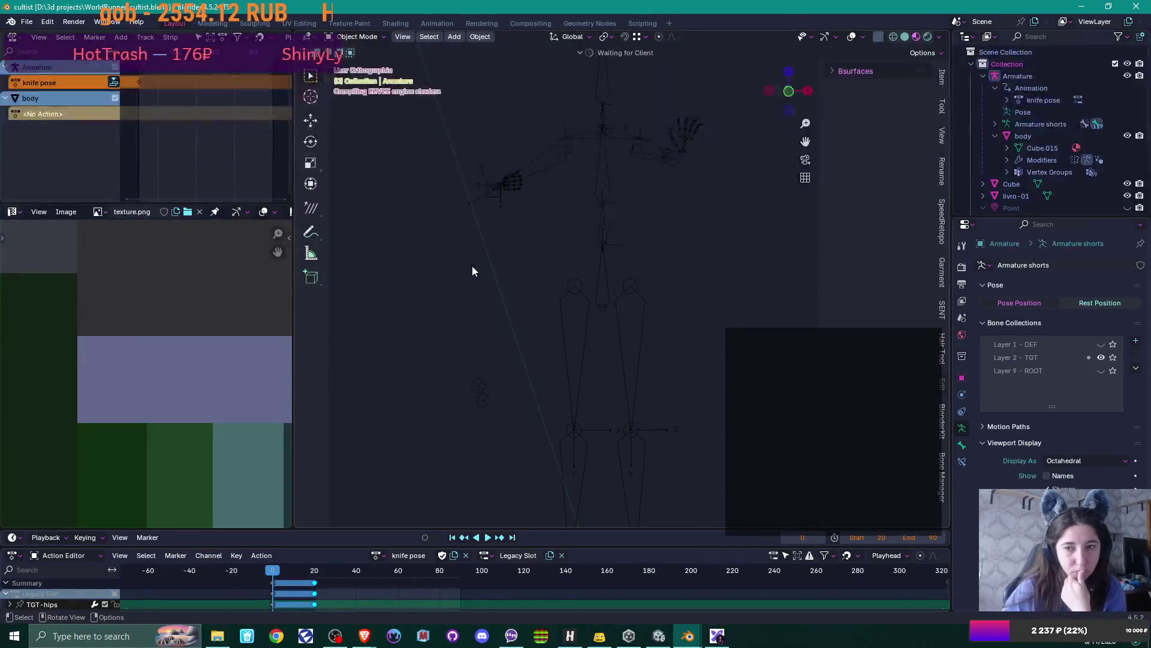
{"action": "scroll", "coordinate": [618, 249], "scroll_direction": "down", "scroll_amount": 3}
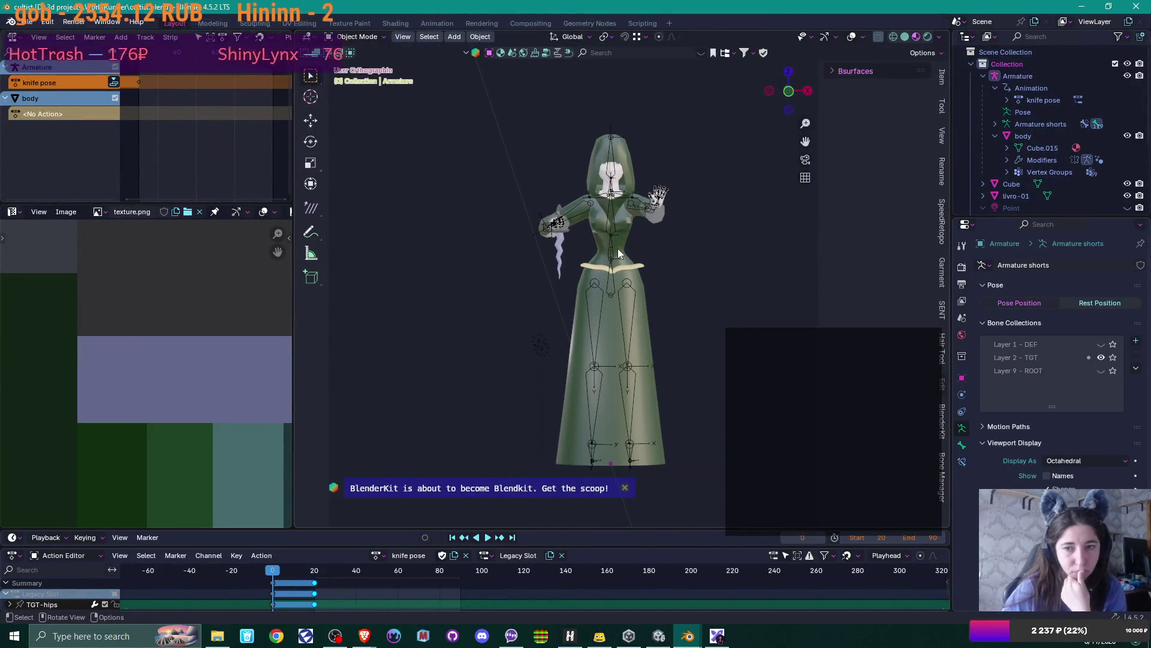
{"action": "left_click_drag", "start_coordinate": [637, 292], "coordinate": [691, 309]}
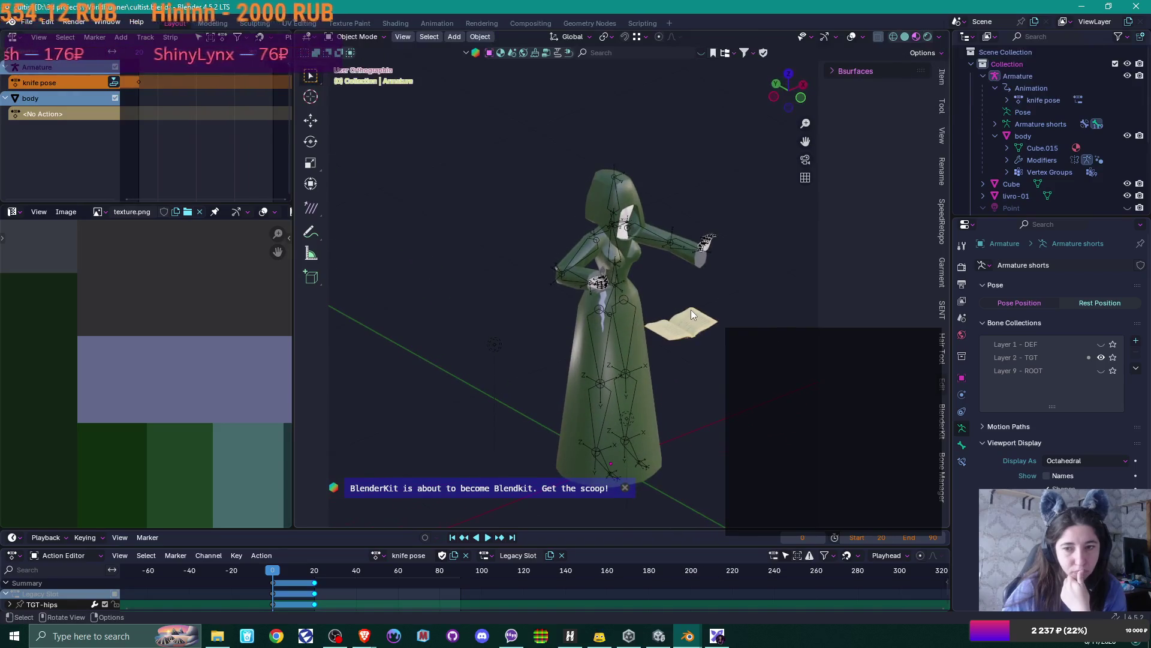
{"action": "scroll", "coordinate": [691, 309], "scroll_direction": "down", "scroll_amount": 1}
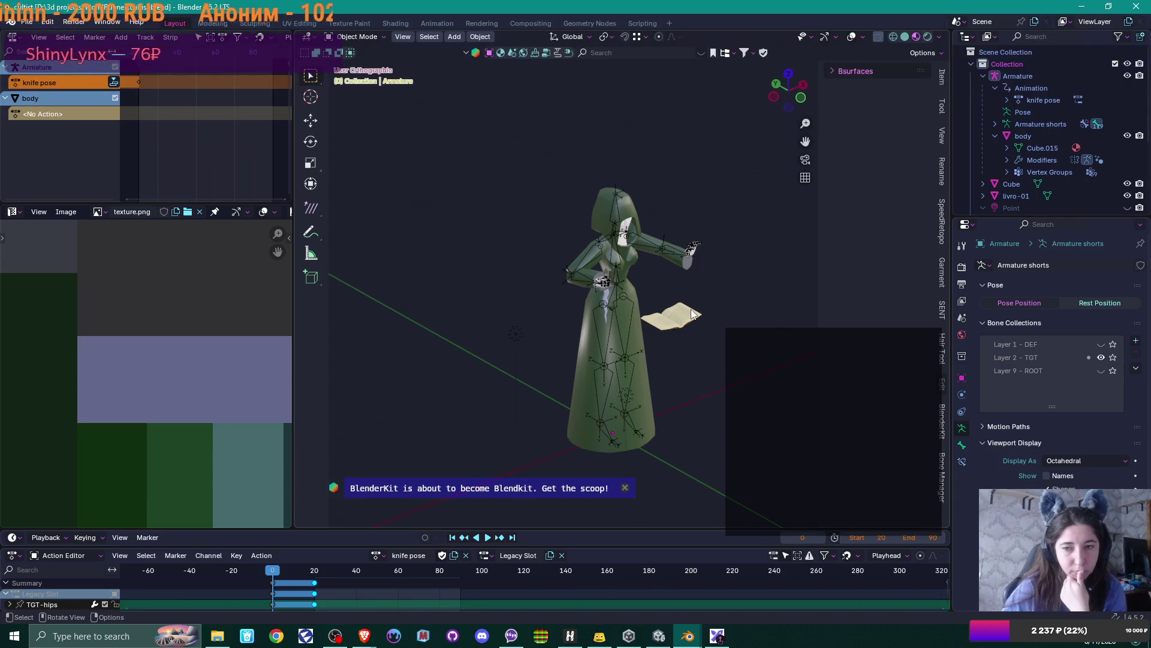
{"action": "mouse_move", "coordinate": [692, 313]}
{"action": "left_mouse_down"}
{"action": "mouse_move", "coordinate": [561, 311]}
{"action": "mouse_move", "coordinate": [651, 306]}
{"action": "left_mouse_up"}
{"action": "scroll", "coordinate": [668, 304], "scroll_direction": "up", "scroll_amount": 3}
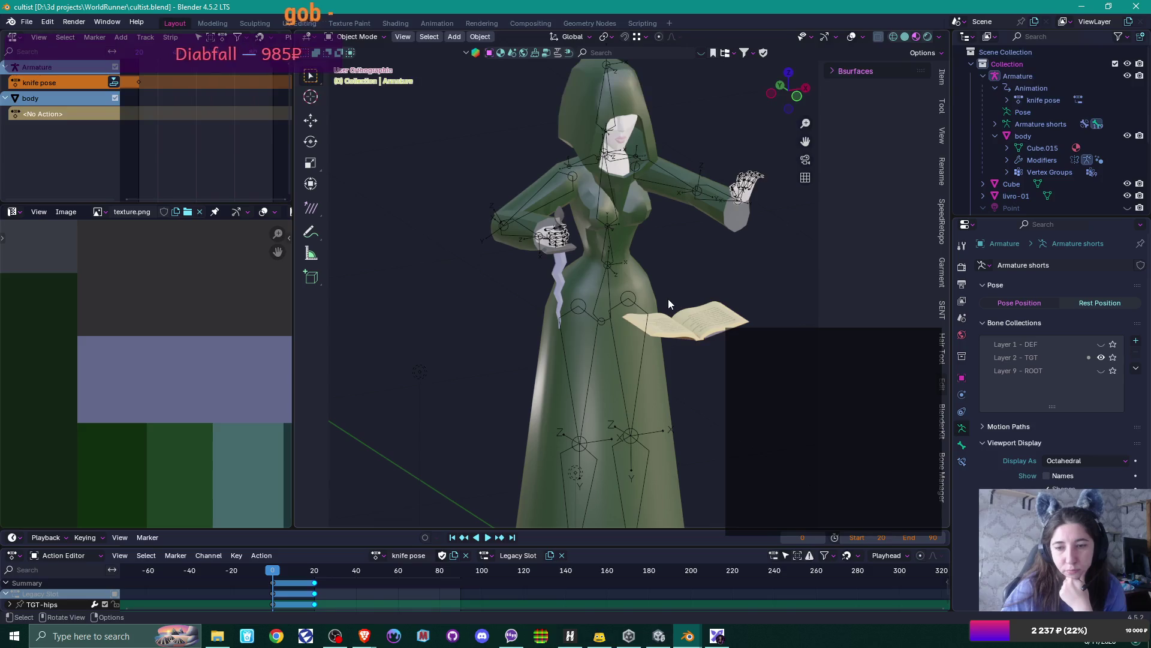
Step: Select the cultist's body mesh, minimize Blender, and open 'cultist with a book.blend'
{"action": "left_click", "coordinate": [642, 300]}
{"action": "scroll", "coordinate": [643, 300], "scroll_direction": "down", "scroll_amount": 3}
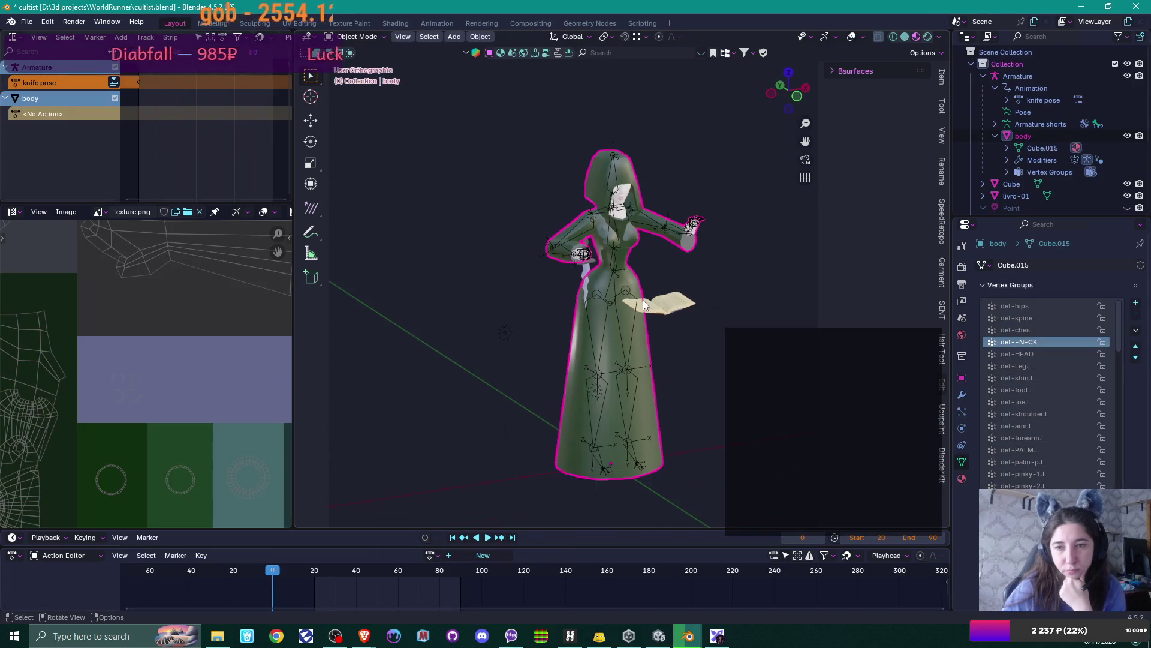
{"action": "mouse_move", "coordinate": [637, 324]}
{"action": "left_mouse_down"}
{"action": "mouse_move", "coordinate": [779, 323]}
{"action": "mouse_move", "coordinate": [633, 324]}
{"action": "left_mouse_up"}
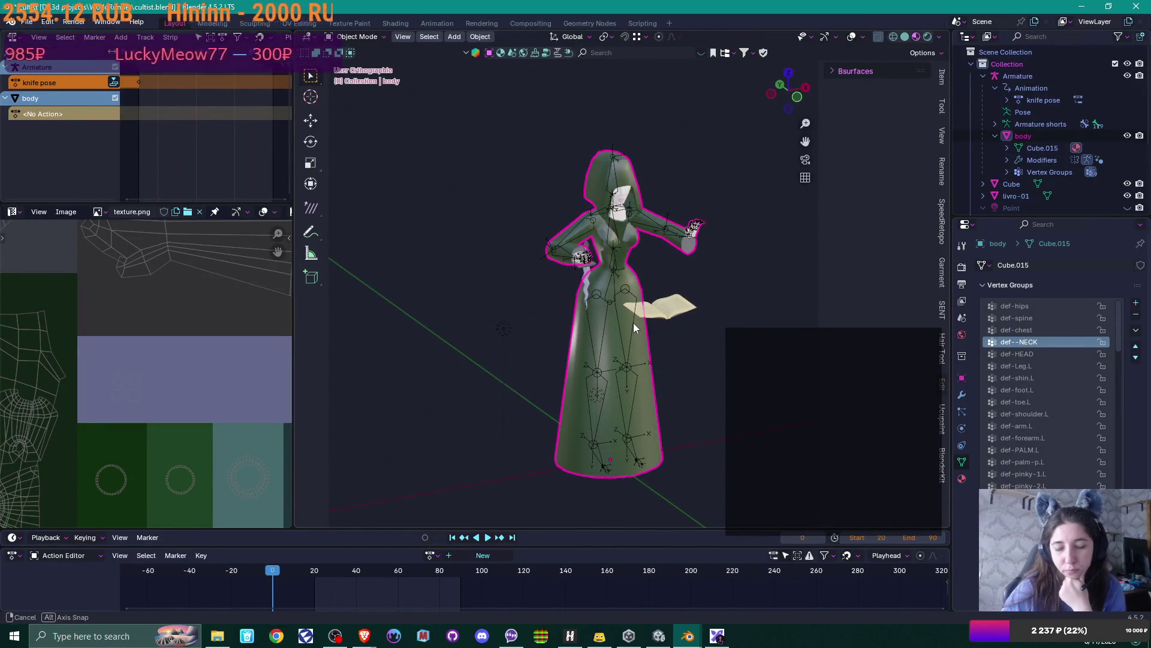
{"action": "left_click_drag", "start_coordinate": [634, 323], "coordinate": [633, 323]}
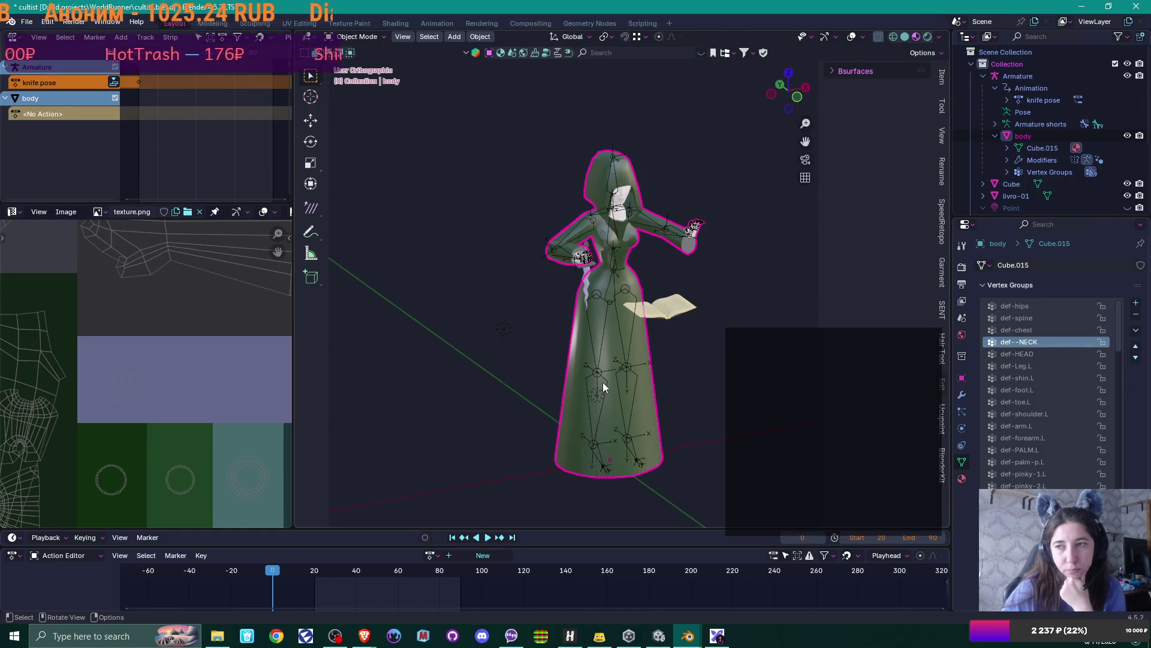
{"action": "left_click", "coordinate": [1079, 8]}
{"action": "double_click", "coordinate": [709, 175]}
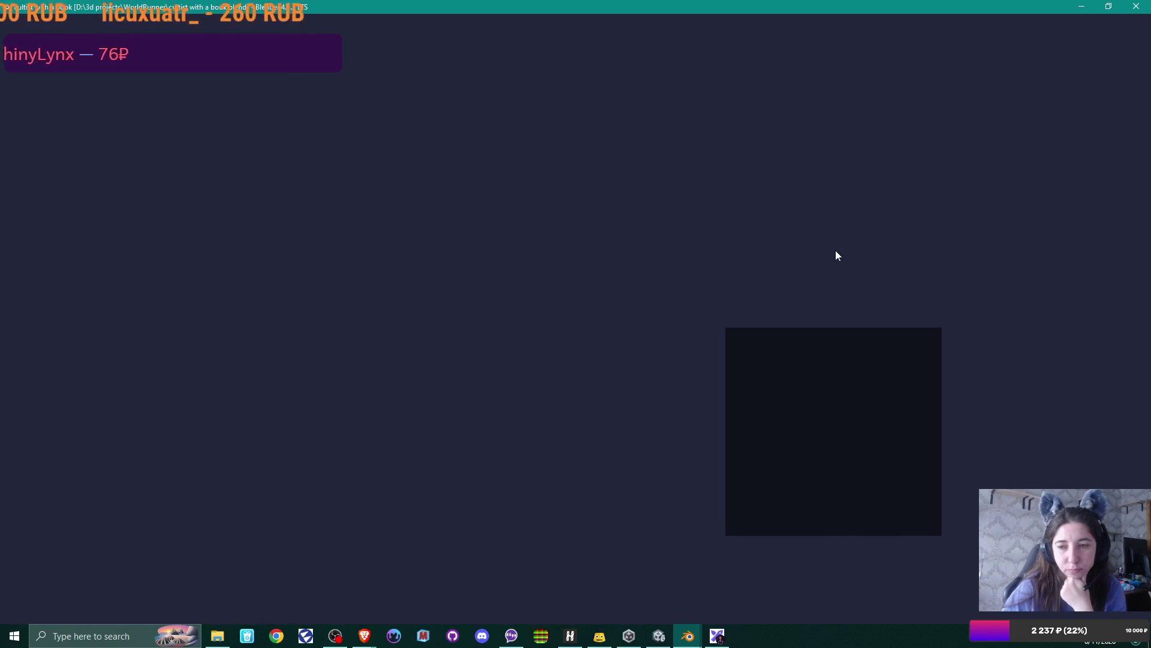
Step: Orbit to a higher angle to inspect the hooded cultist holding the book, then close Blender
{"action": "mouse_move", "coordinate": [661, 289]}
{"action": "left_mouse_down"}
{"action": "mouse_move", "coordinate": [696, 356]}
{"action": "mouse_move", "coordinate": [664, 393]}
{"action": "mouse_move", "coordinate": [627, 348]}
{"action": "mouse_move", "coordinate": [699, 295]}
{"action": "mouse_move", "coordinate": [697, 240]}
{"action": "mouse_move", "coordinate": [481, 463]}
{"action": "left_mouse_up"}
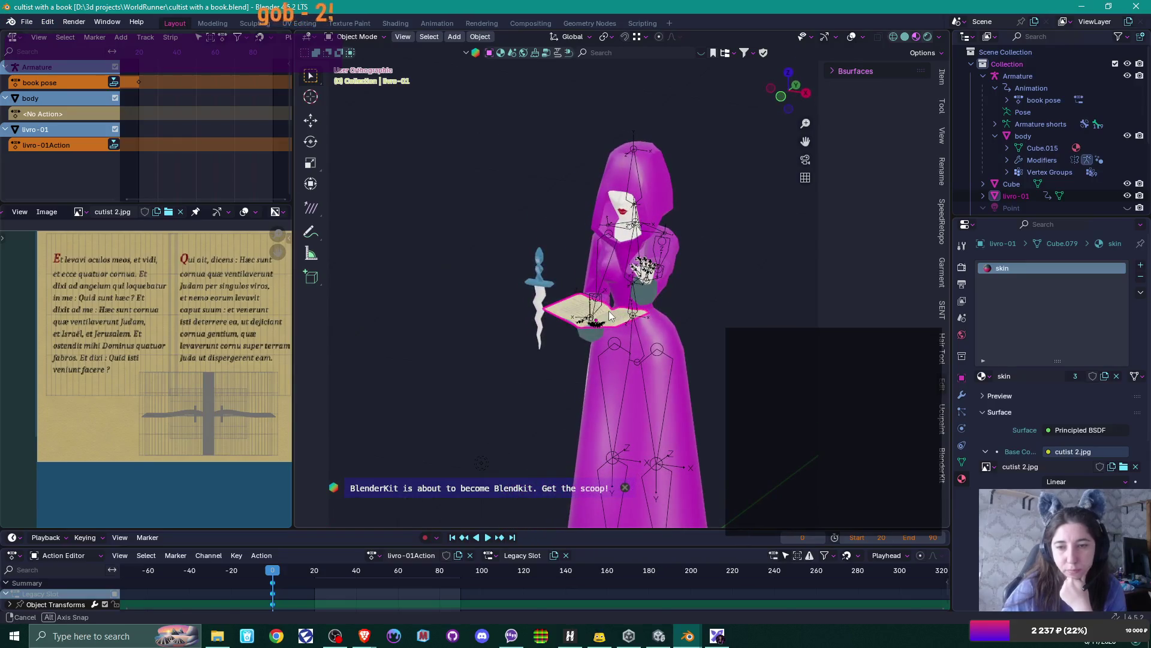
{"action": "left_click", "coordinate": [1137, 7]}
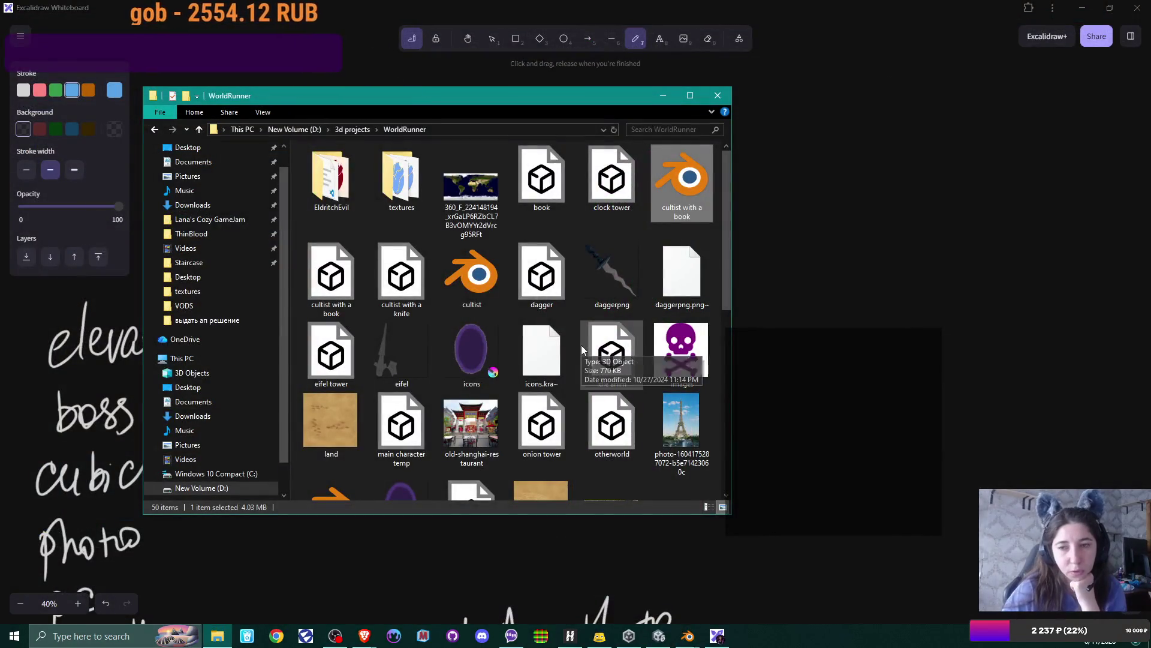
Step: Minimize the WorldRunner Explorer window to reveal the whiteboard sketches
{"action": "left_click", "coordinate": [664, 96]}
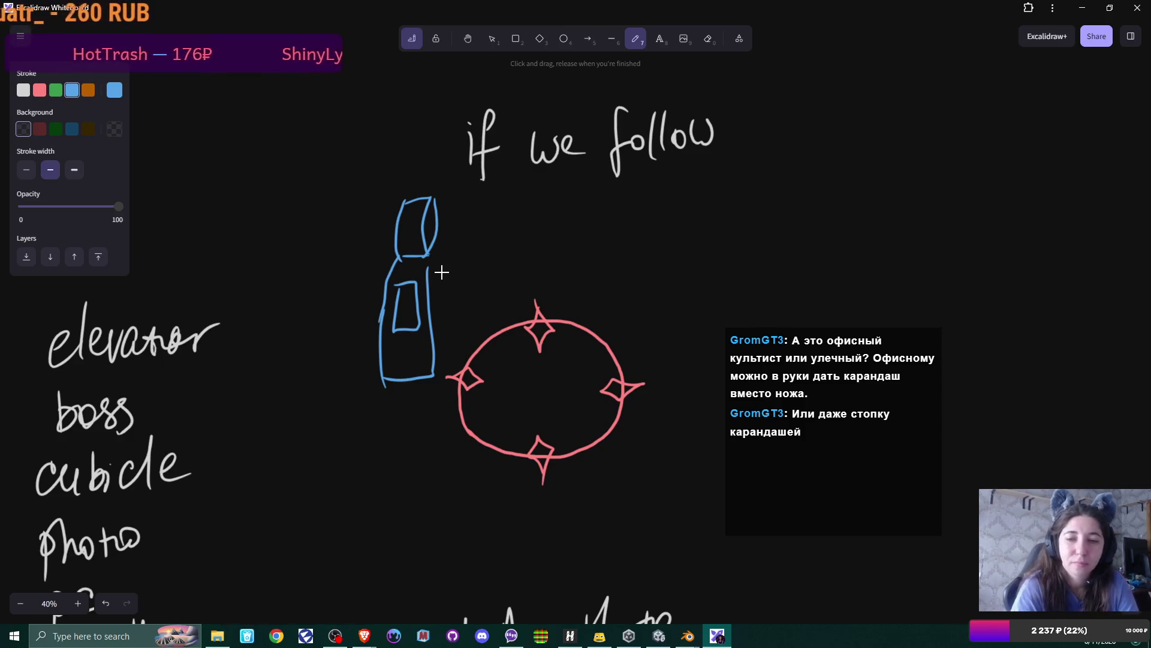
Step: Draw a blue hooded figure with chest strokes above the red circle, and write 'chants' after 'if we follow'
{"action": "left_click_drag", "start_coordinate": [432, 268], "coordinate": [442, 272]}
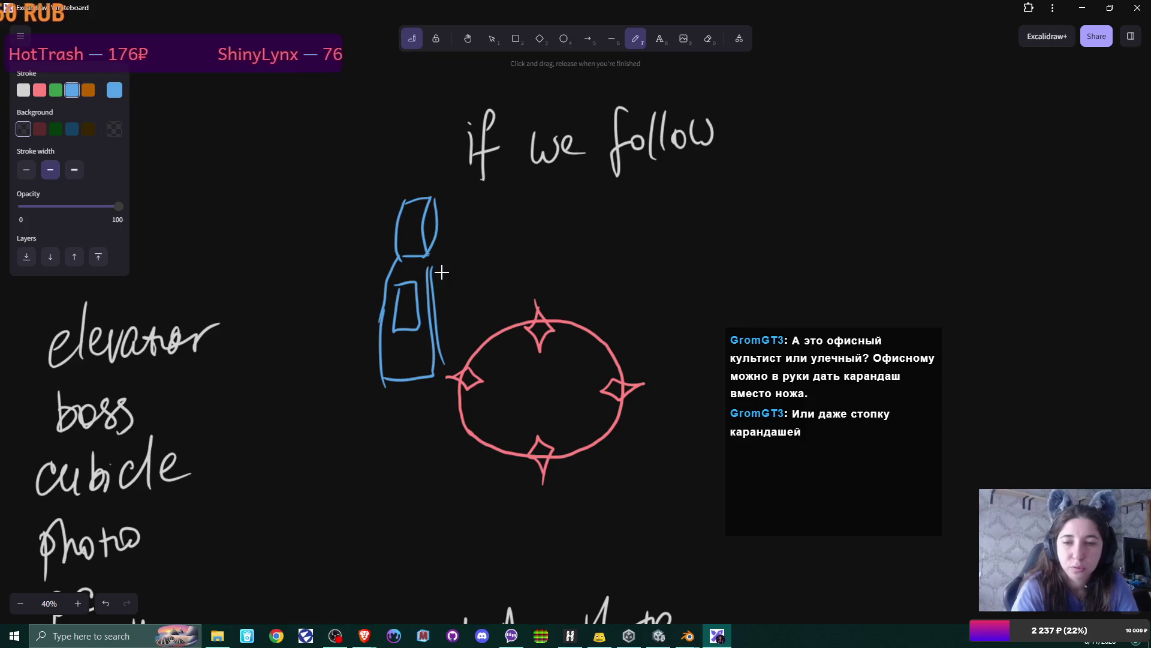
{"action": "left_click_drag", "start_coordinate": [507, 233], "coordinate": [514, 324]}
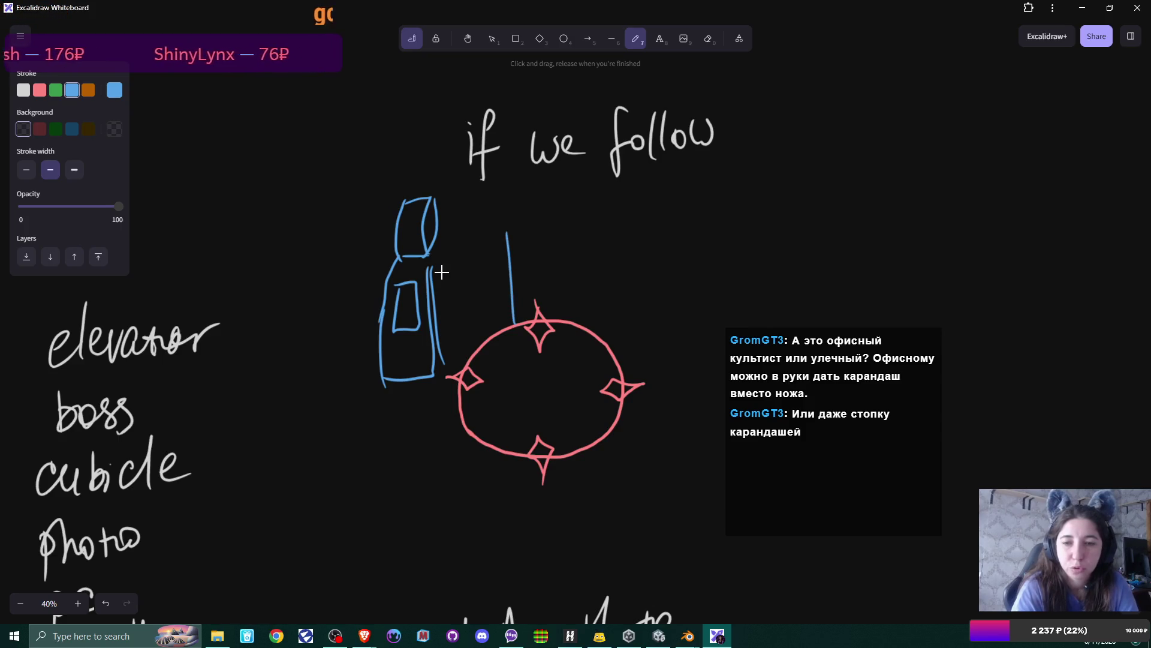
{"action": "left_click_drag", "start_coordinate": [564, 231], "coordinate": [575, 328]}
{"action": "mouse_move", "coordinate": [519, 206]}
{"action": "left_mouse_down"}
{"action": "mouse_move", "coordinate": [532, 223]}
{"action": "mouse_move", "coordinate": [507, 235]}
{"action": "mouse_move", "coordinate": [572, 233]}
{"action": "left_mouse_up"}
{"action": "mouse_move", "coordinate": [514, 207]}
{"action": "left_mouse_down"}
{"action": "mouse_move", "coordinate": [548, 159]}
{"action": "mouse_move", "coordinate": [545, 220]}
{"action": "left_mouse_up"}
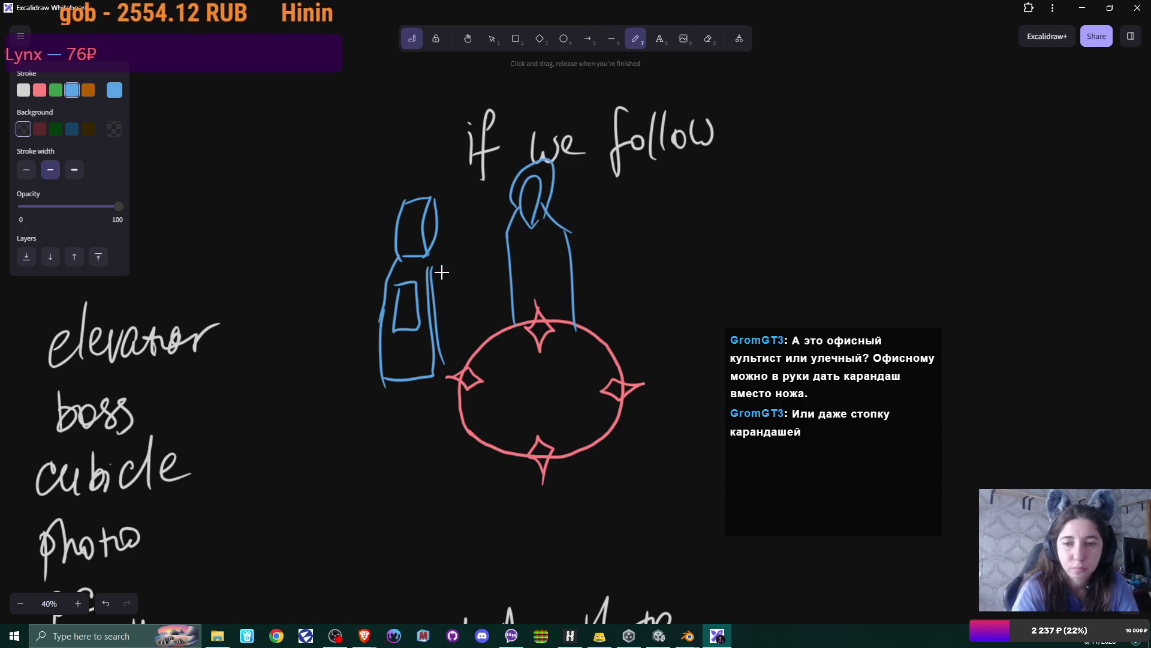
{"action": "mouse_move", "coordinate": [520, 275]}
{"action": "left_mouse_down"}
{"action": "mouse_move", "coordinate": [519, 257]}
{"action": "mouse_move", "coordinate": [552, 249]}
{"action": "mouse_move", "coordinate": [554, 271]}
{"action": "mouse_move", "coordinate": [520, 277]}
{"action": "mouse_move", "coordinate": [535, 273]}
{"action": "left_mouse_up"}
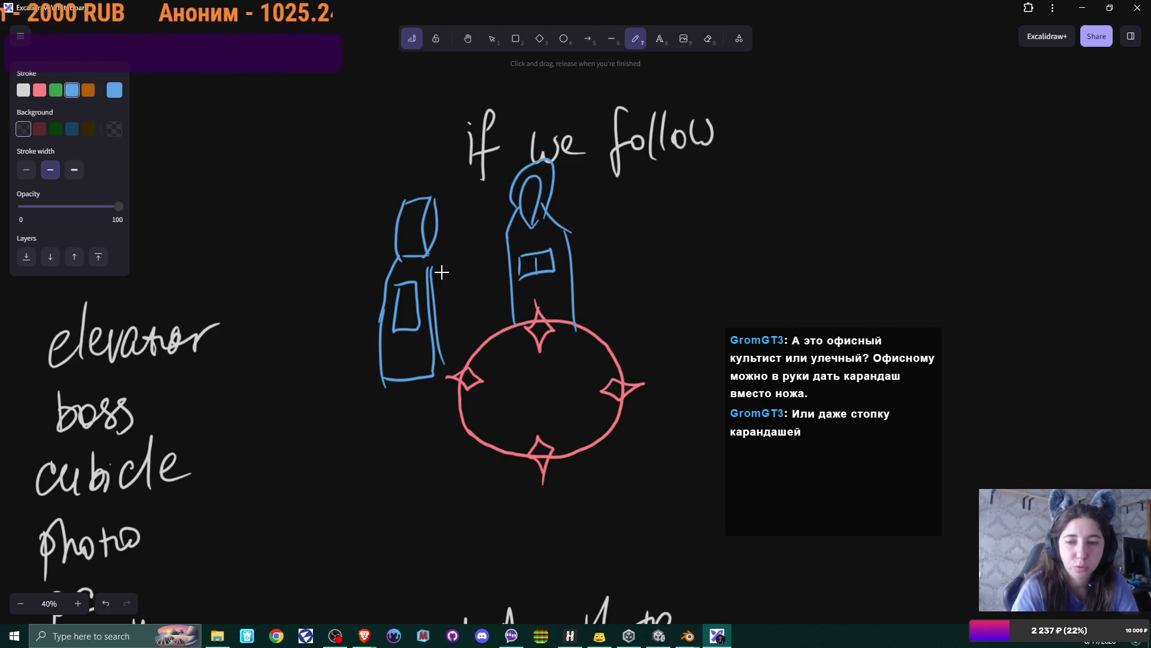
{"action": "left_click_drag", "start_coordinate": [575, 253], "coordinate": [558, 274]}
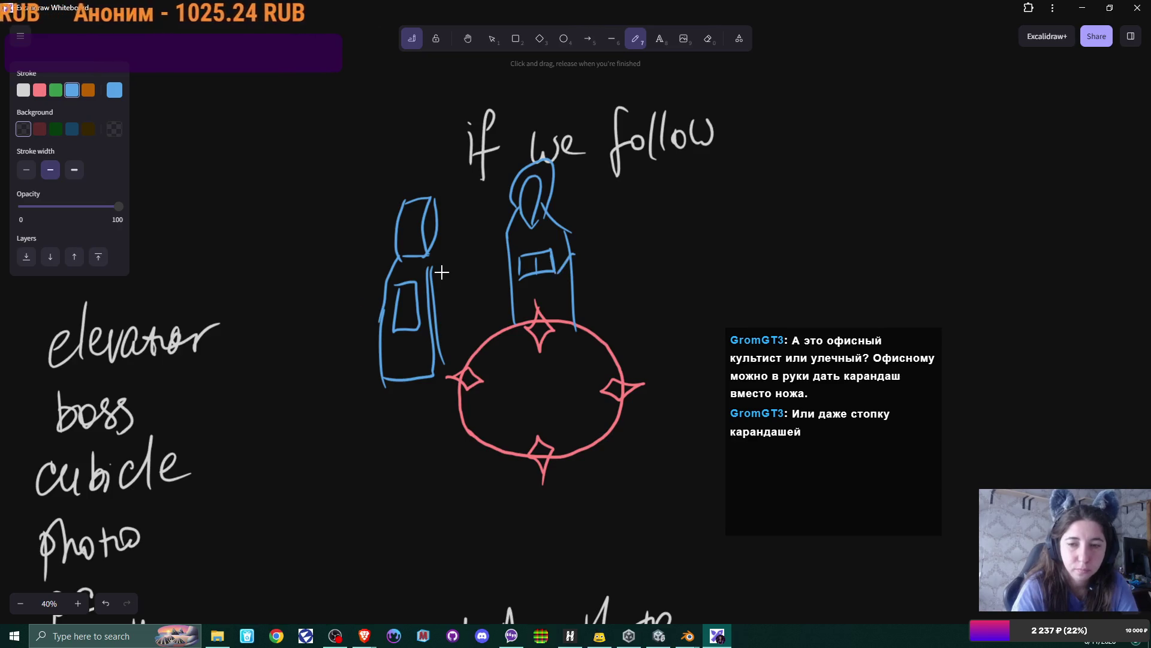
{"action": "left_click_drag", "start_coordinate": [508, 239], "coordinate": [500, 267]}
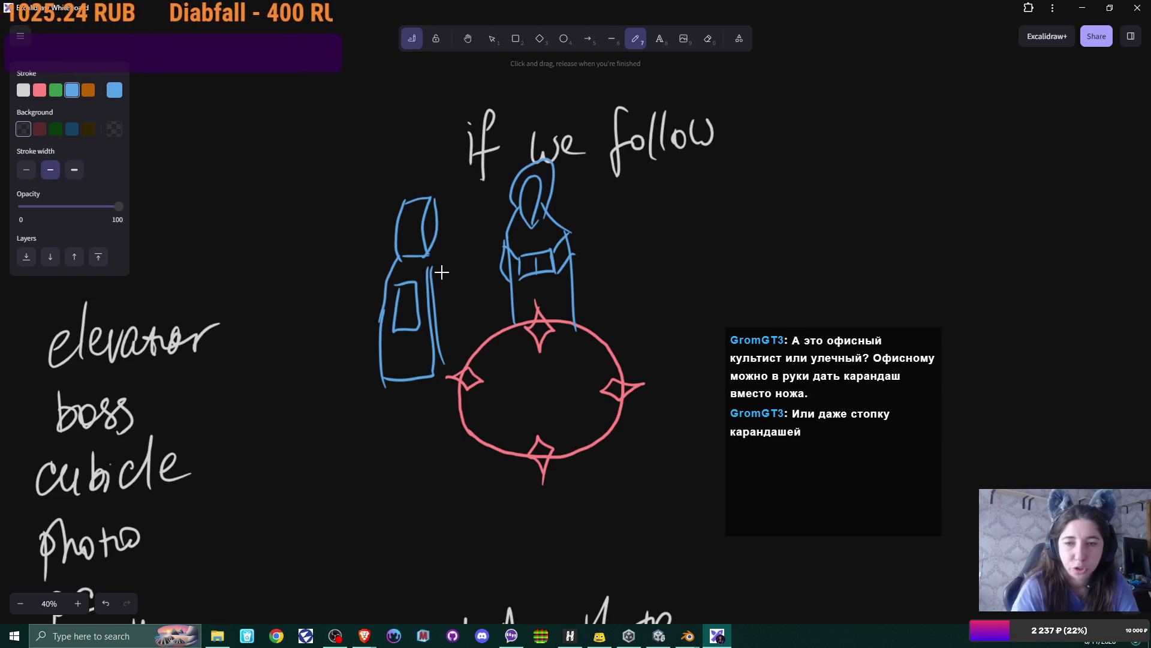
{"action": "mouse_move", "coordinate": [752, 118]}
{"action": "left_mouse_down"}
{"action": "mouse_move", "coordinate": [759, 104]}
{"action": "mouse_move", "coordinate": [774, 142]}
{"action": "mouse_move", "coordinate": [824, 140]}
{"action": "mouse_move", "coordinate": [843, 108]}
{"action": "left_mouse_up"}
{"action": "left_click_drag", "start_coordinate": [851, 108], "coordinate": [839, 142]}
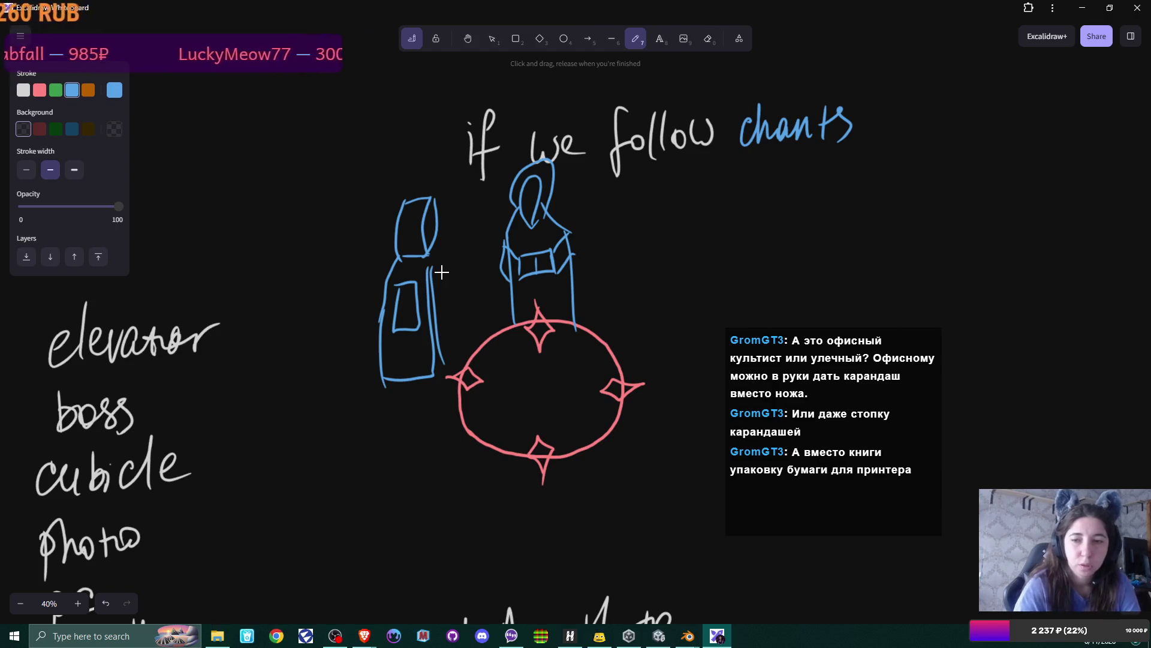
Step: Draw a blue zigzag staircase right of the circle and a curved arrow sweeping into the circle
{"action": "mouse_move", "coordinate": [660, 200]}
{"action": "left_mouse_down"}
{"action": "mouse_move", "coordinate": [747, 231]}
{"action": "mouse_move", "coordinate": [767, 267]}
{"action": "mouse_move", "coordinate": [667, 363]}
{"action": "left_mouse_up"}
{"action": "mouse_move", "coordinate": [649, 308]}
{"action": "left_mouse_down"}
{"action": "mouse_move", "coordinate": [551, 400]}
{"action": "mouse_move", "coordinate": [533, 389]}
{"action": "left_mouse_up"}
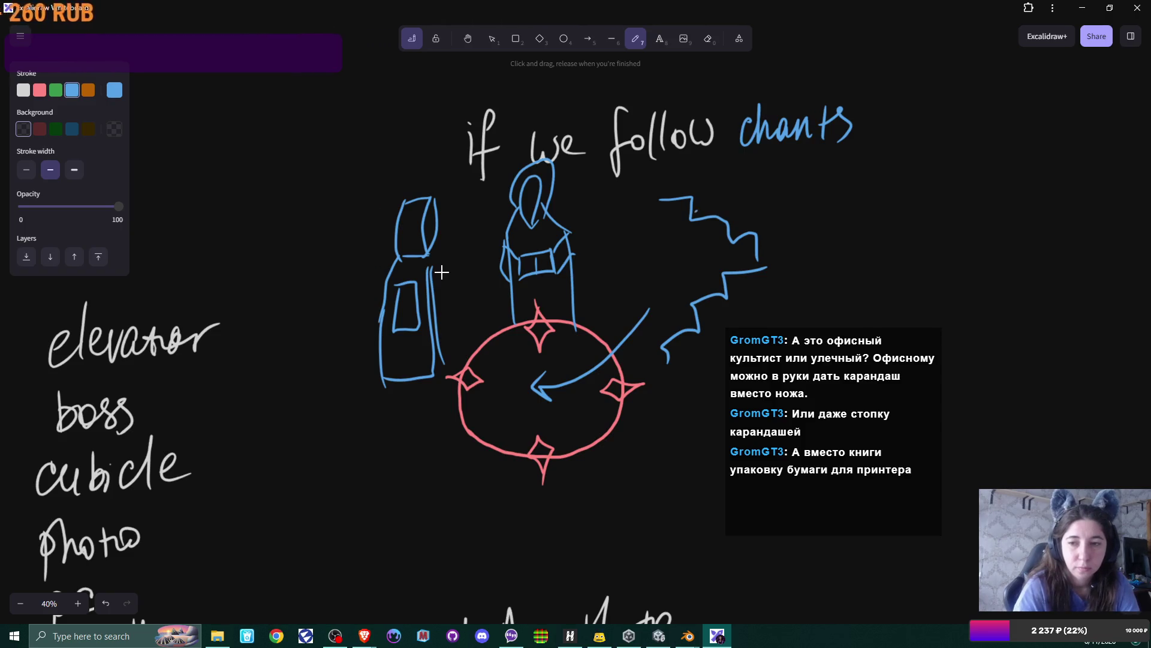
Step: Draw a blue stick figure beside 'chants' with a big curved arrow down the right
{"action": "left_click_drag", "start_coordinate": [814, 178], "coordinate": [813, 257]}
{"action": "left_click_drag", "start_coordinate": [815, 178], "coordinate": [842, 251]}
{"action": "mouse_move", "coordinate": [826, 155]}
{"action": "left_mouse_down"}
{"action": "mouse_move", "coordinate": [753, 212]}
{"action": "mouse_move", "coordinate": [782, 202]}
{"action": "left_mouse_up"}
{"action": "left_click", "coordinate": [871, 130]}
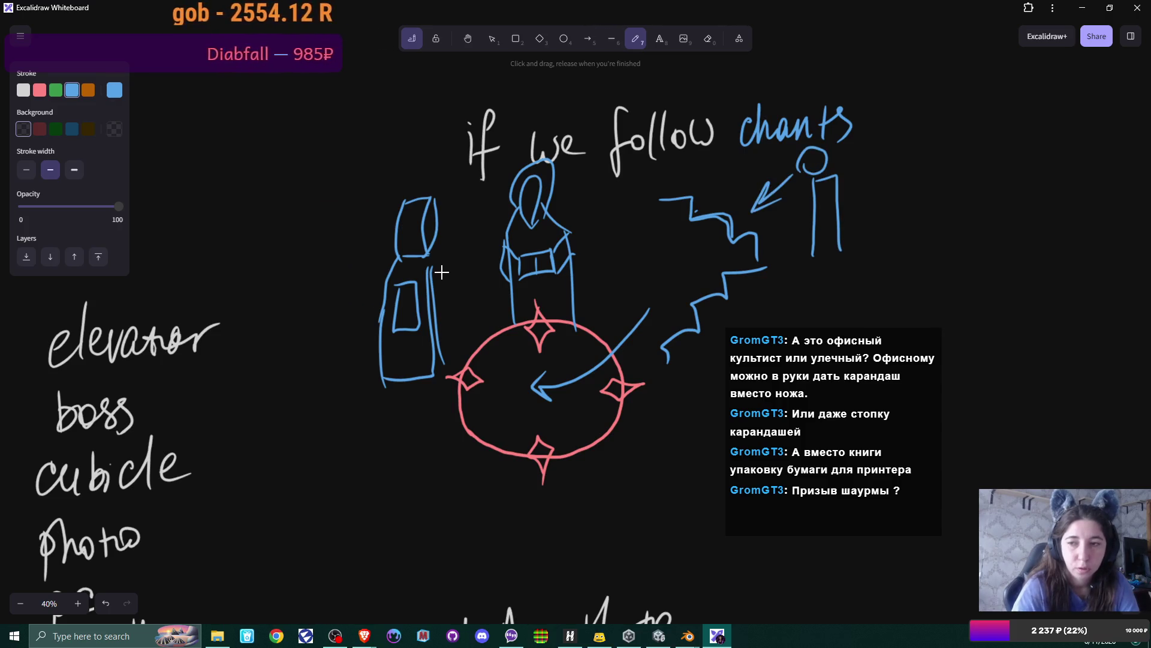
{"action": "left_click_drag", "start_coordinate": [871, 130], "coordinate": [918, 221]}
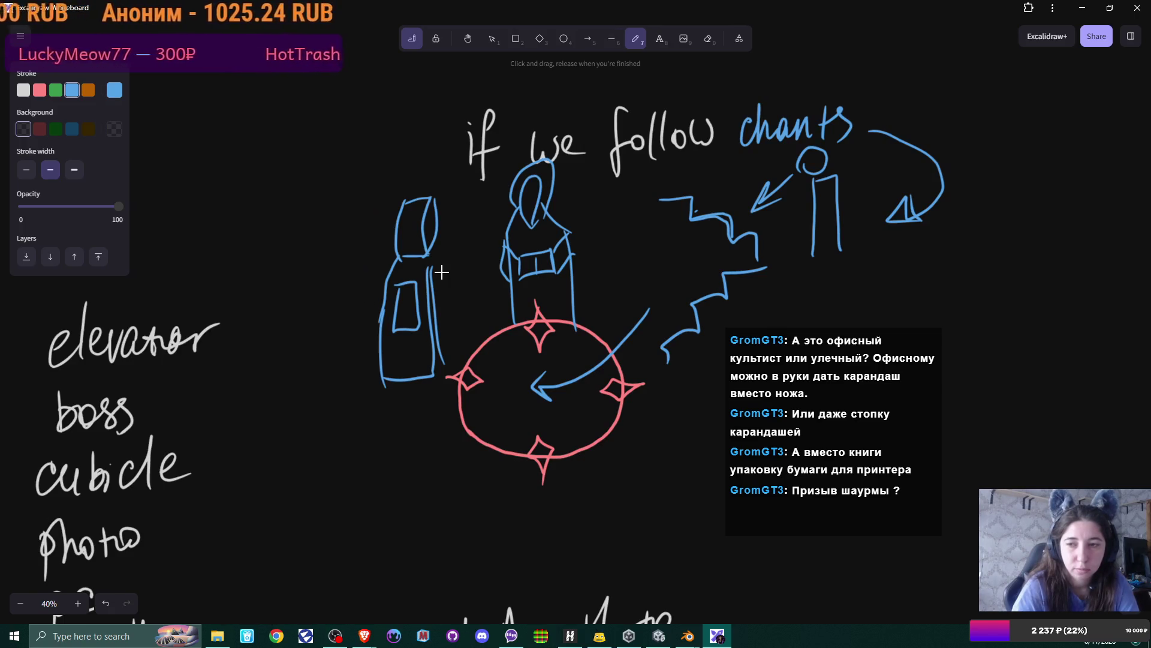
Step: Write a red 'kill' label by the stick figure, then switch the stroke colour to white
{"action": "key", "text": "s"}
{"action": "mouse_move", "coordinate": [862, 223]}
{"action": "left_mouse_down"}
{"action": "mouse_move", "coordinate": [859, 262]}
{"action": "mouse_move", "coordinate": [892, 264]}
{"action": "left_mouse_up"}
{"action": "left_click_drag", "start_coordinate": [902, 234], "coordinate": [899, 270]}
{"action": "left_click_drag", "start_coordinate": [911, 230], "coordinate": [908, 270]}
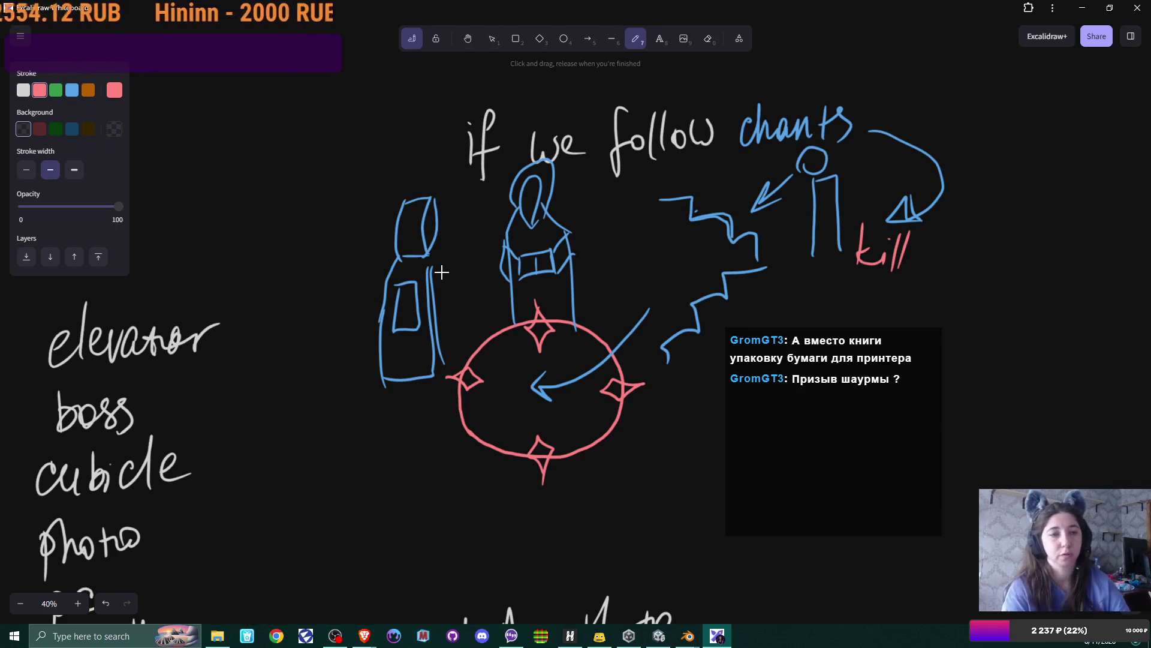
{"action": "left_click", "coordinate": [22, 89]}
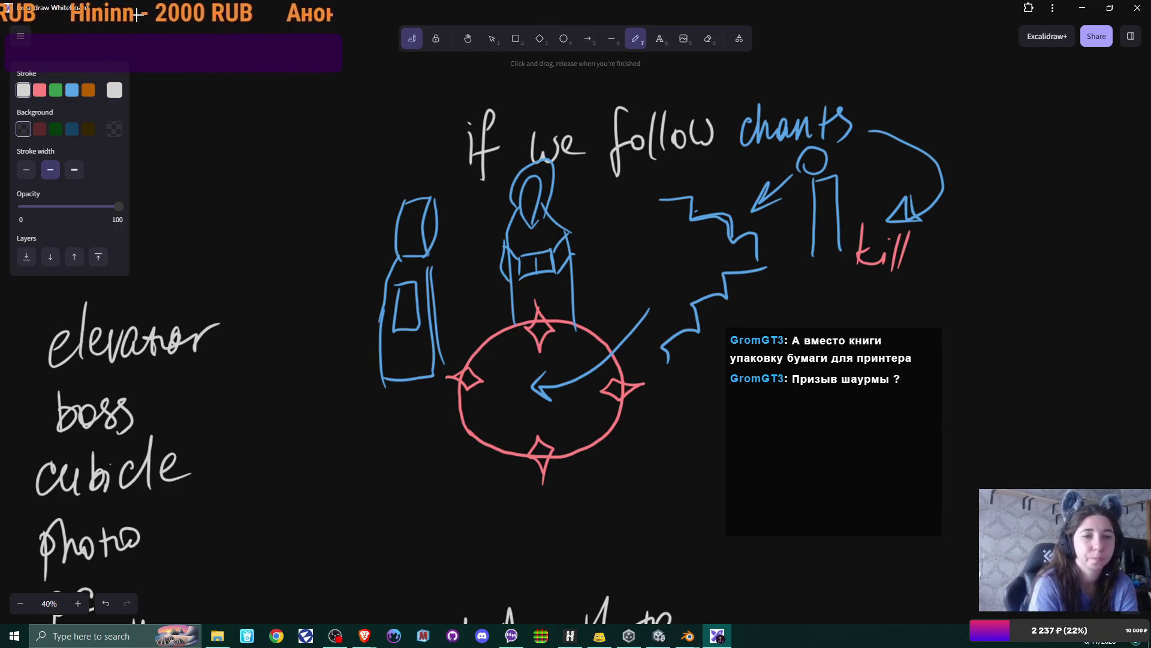
{"action": "left_click_drag", "start_coordinate": [319, 199], "coordinate": [341, 286]}
Step: Undo the stray white stroke and write 'if we go to stairs' on empty canvas
{"action": "key", "text": "ctrl+z"}
{"action": "scroll", "coordinate": [576, 324], "scroll_direction": "up", "scroll_amount": 1}
{"action": "scroll", "coordinate": [576, 324], "scroll_direction": "left", "scroll_amount": 5}
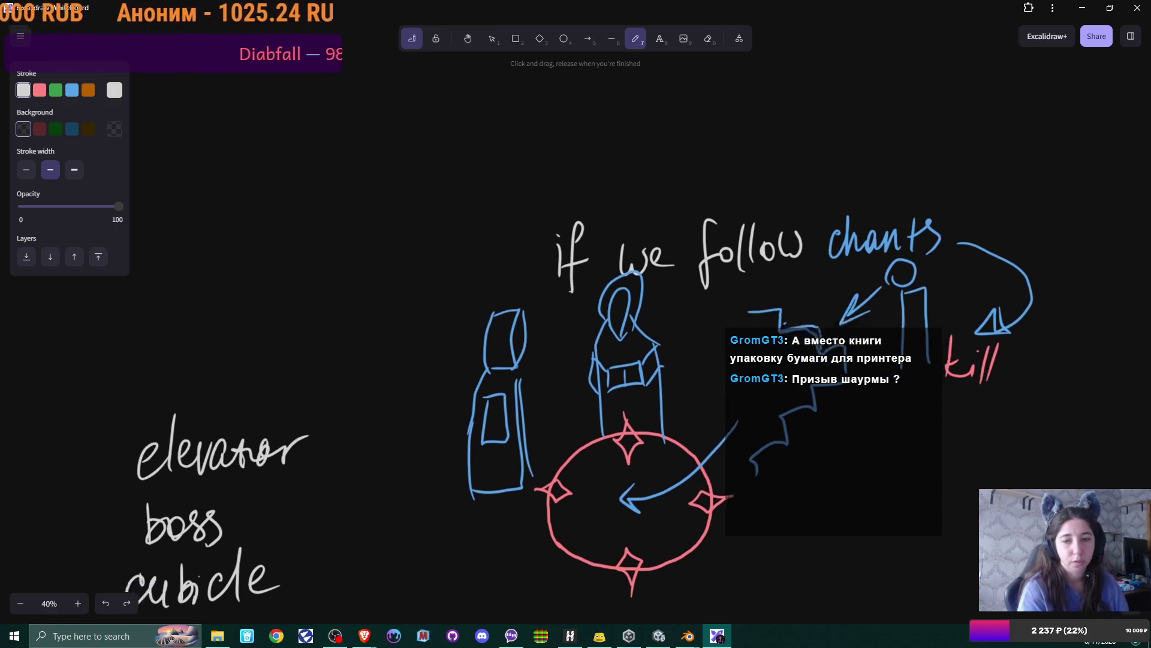
{"action": "scroll", "coordinate": [576, 324], "scroll_direction": "left", "scroll_amount": 15}
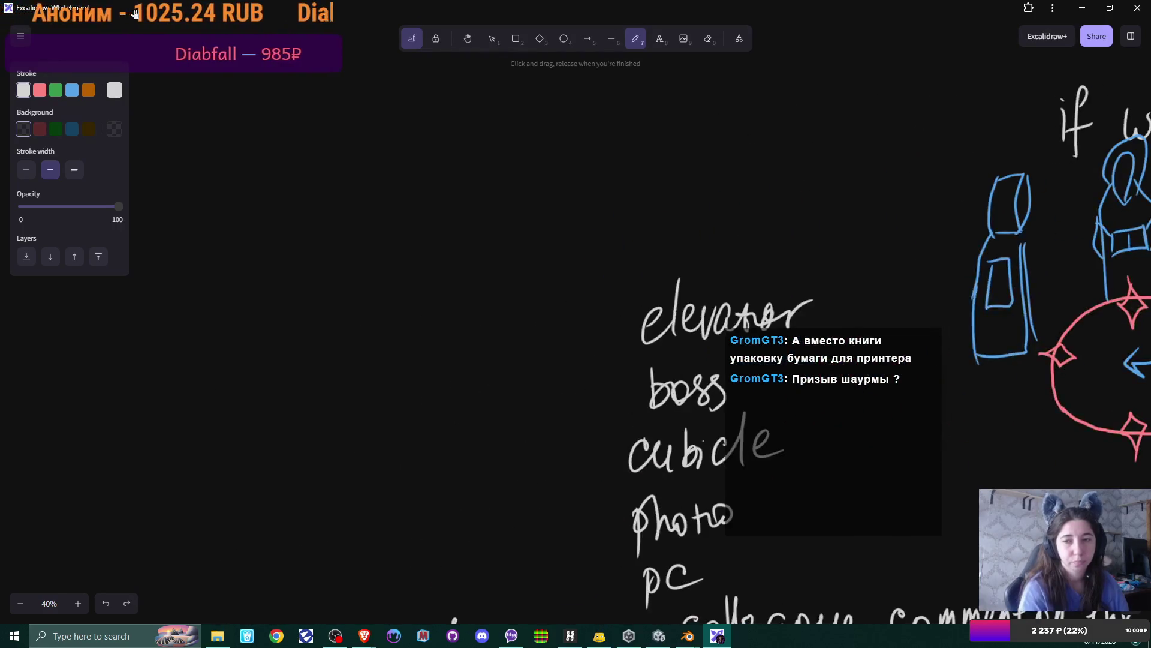
{"action": "mouse_move", "coordinate": [185, 166]}
{"action": "left_mouse_down"}
{"action": "mouse_move", "coordinate": [182, 219]}
{"action": "mouse_move", "coordinate": [207, 204]}
{"action": "mouse_move", "coordinate": [293, 204]}
{"action": "mouse_move", "coordinate": [324, 247]}
{"action": "mouse_move", "coordinate": [357, 192]}
{"action": "mouse_move", "coordinate": [394, 217]}
{"action": "mouse_move", "coordinate": [413, 193]}
{"action": "mouse_move", "coordinate": [457, 204]}
{"action": "mouse_move", "coordinate": [469, 169]}
{"action": "left_mouse_up"}
{"action": "left_click_drag", "start_coordinate": [480, 189], "coordinate": [490, 214]}
{"action": "mouse_move", "coordinate": [517, 179]}
{"action": "left_mouse_down"}
{"action": "mouse_move", "coordinate": [516, 216]}
{"action": "mouse_move", "coordinate": [576, 167]}
{"action": "mouse_move", "coordinate": [558, 211]}
{"action": "left_mouse_up"}
Step: Write 'before the victim' on the line below
{"action": "left_click_drag", "start_coordinate": [255, 233], "coordinate": [268, 267]}
{"action": "mouse_move", "coordinate": [279, 259]}
{"action": "left_mouse_down"}
{"action": "mouse_move", "coordinate": [289, 252]}
{"action": "mouse_move", "coordinate": [306, 303]}
{"action": "mouse_move", "coordinate": [320, 258]}
{"action": "mouse_move", "coordinate": [353, 252]}
{"action": "mouse_move", "coordinate": [365, 273]}
{"action": "left_mouse_up"}
{"action": "left_click_drag", "start_coordinate": [281, 271], "coordinate": [288, 271]}
{"action": "mouse_move", "coordinate": [401, 237]}
{"action": "left_mouse_down"}
{"action": "mouse_move", "coordinate": [413, 267]}
{"action": "mouse_move", "coordinate": [498, 240]}
{"action": "mouse_move", "coordinate": [506, 265]}
{"action": "mouse_move", "coordinate": [549, 264]}
{"action": "left_mouse_up"}
{"action": "mouse_move", "coordinate": [560, 243]}
{"action": "left_mouse_down"}
{"action": "mouse_move", "coordinate": [561, 262]}
{"action": "mouse_move", "coordinate": [567, 225]}
{"action": "left_mouse_up"}
{"action": "mouse_move", "coordinate": [572, 261]}
{"action": "left_mouse_down"}
{"action": "mouse_move", "coordinate": [585, 227]}
{"action": "mouse_move", "coordinate": [598, 263]}
{"action": "left_mouse_up"}
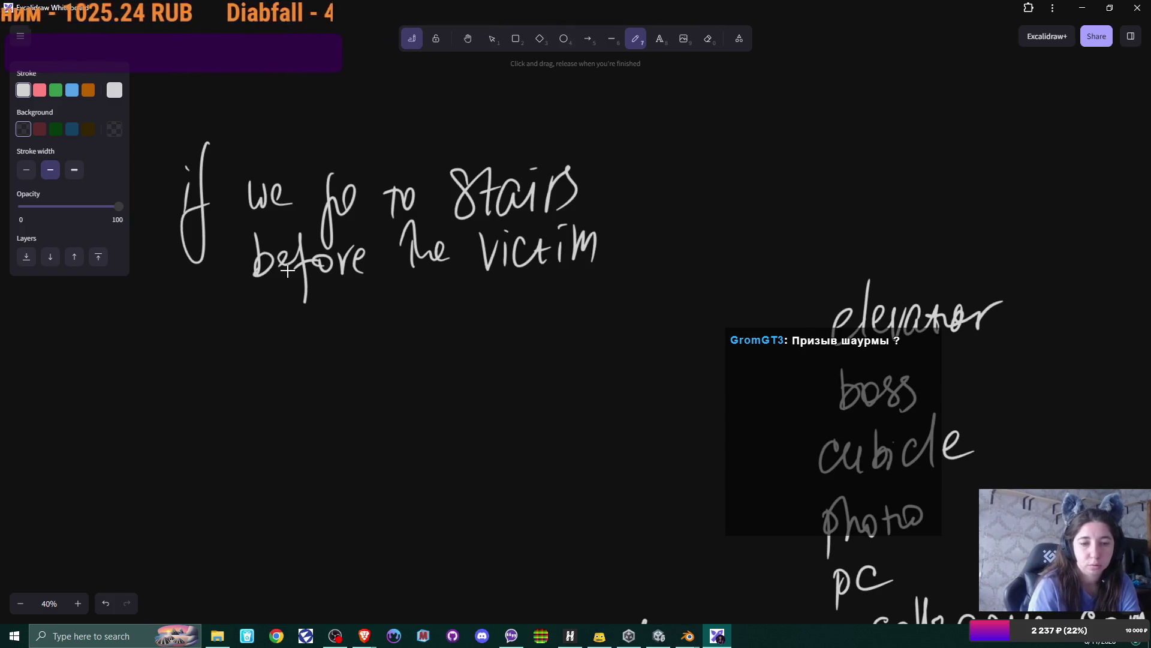
Step: Draw a stair step below the note and a hooded, robed figure to its left
{"action": "mouse_move", "coordinate": [229, 466]}
{"action": "left_mouse_down"}
{"action": "mouse_move", "coordinate": [273, 424]}
{"action": "mouse_move", "coordinate": [327, 423]}
{"action": "left_mouse_up"}
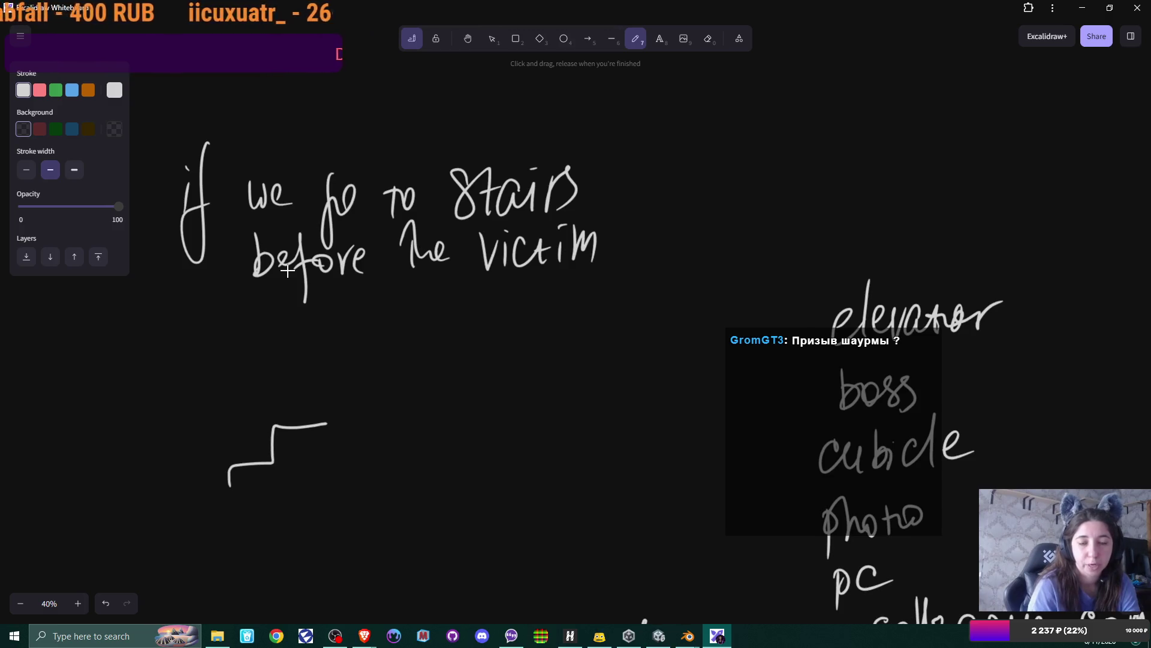
{"action": "left_click_drag", "start_coordinate": [99, 400], "coordinate": [97, 509]}
{"action": "left_click_drag", "start_coordinate": [99, 401], "coordinate": [157, 515]}
{"action": "mouse_move", "coordinate": [111, 420]}
{"action": "left_mouse_down"}
{"action": "mouse_move", "coordinate": [109, 459]}
{"action": "mouse_move", "coordinate": [119, 430]}
{"action": "left_mouse_up"}
{"action": "mouse_move", "coordinate": [92, 389]}
{"action": "left_mouse_down"}
{"action": "mouse_move", "coordinate": [119, 347]}
{"action": "mouse_move", "coordinate": [114, 400]}
{"action": "left_mouse_up"}
{"action": "left_click_drag", "start_coordinate": [127, 357], "coordinate": [115, 418]}
{"action": "left_click_drag", "start_coordinate": [104, 499], "coordinate": [163, 517]}
Step: Add an arrow labelled 'Kill' from the figure to the stairs, plus another stair step
{"action": "mouse_move", "coordinate": [163, 456]}
{"action": "left_mouse_down"}
{"action": "mouse_move", "coordinate": [228, 413]}
{"action": "mouse_move", "coordinate": [214, 393]}
{"action": "left_mouse_up"}
{"action": "left_click_drag", "start_coordinate": [230, 344], "coordinate": [235, 376]}
{"action": "left_click_drag", "start_coordinate": [246, 353], "coordinate": [281, 363]}
{"action": "left_click_drag", "start_coordinate": [280, 360], "coordinate": [290, 373]}
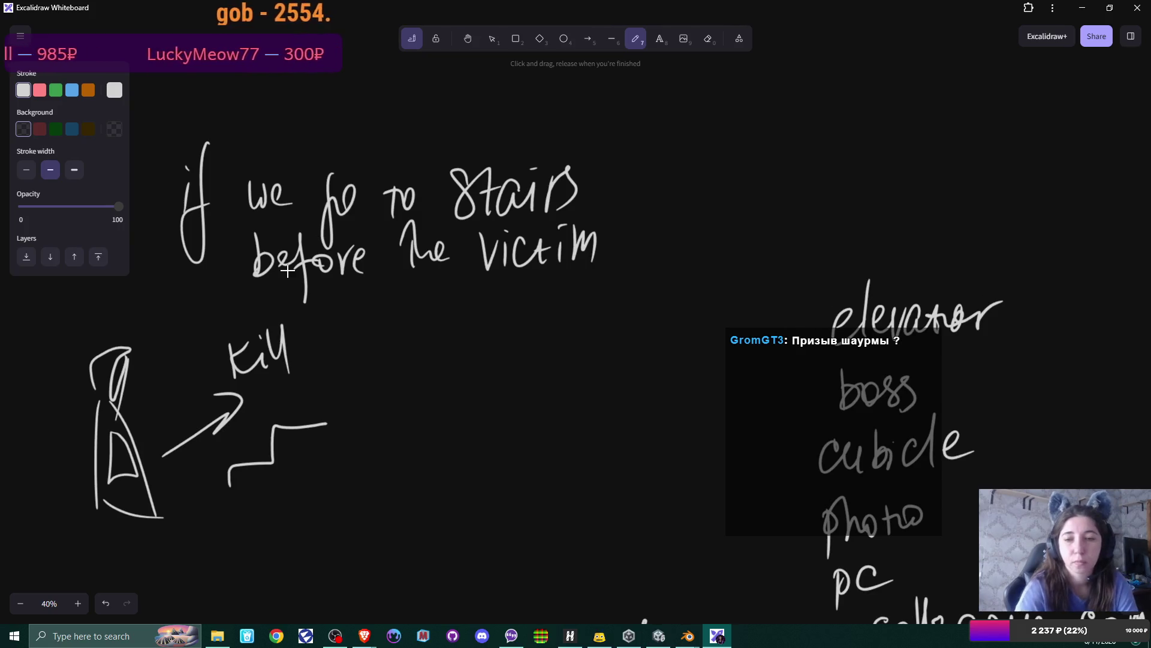
{"action": "mouse_move", "coordinate": [327, 423]}
{"action": "left_mouse_down"}
{"action": "mouse_move", "coordinate": [324, 379]}
{"action": "mouse_move", "coordinate": [408, 377]}
{"action": "left_mouse_up"}
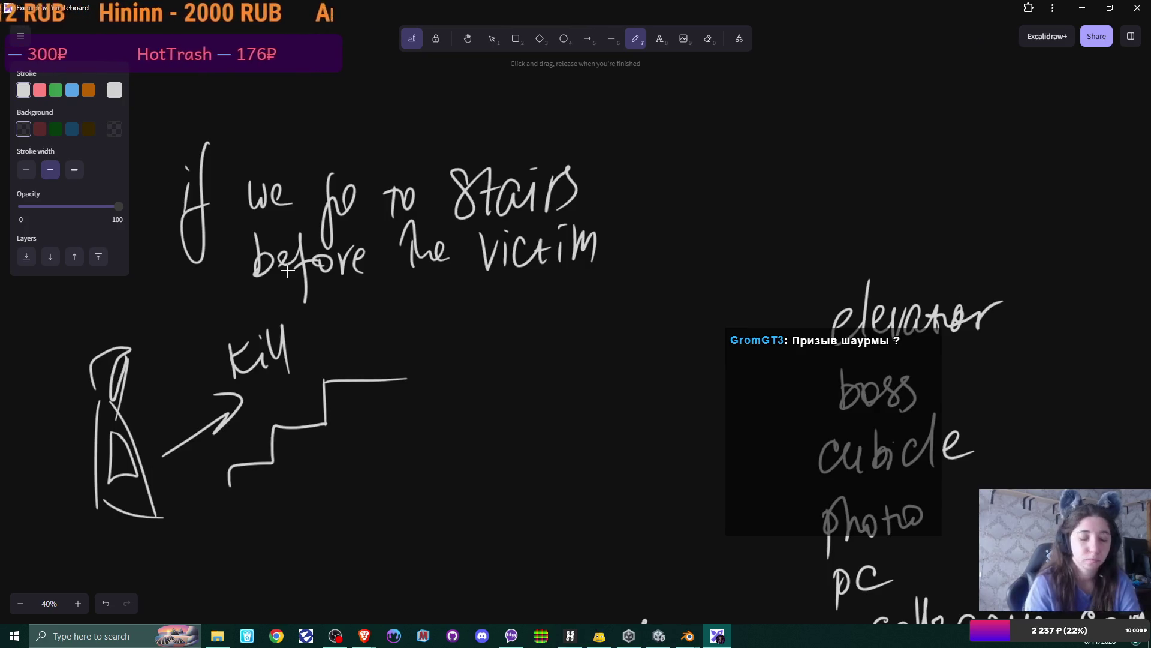
Step: Pan right past the kill sketch and write 'if we continued'
{"action": "scroll", "coordinate": [287, 270], "scroll_direction": "right", "scroll_amount": 3}
{"action": "scroll", "coordinate": [288, 270], "scroll_direction": "down", "scroll_amount": 1}
{"action": "scroll", "coordinate": [287, 270], "scroll_direction": "right", "scroll_amount": 10}
{"action": "scroll", "coordinate": [287, 270], "scroll_direction": "down", "scroll_amount": 6}
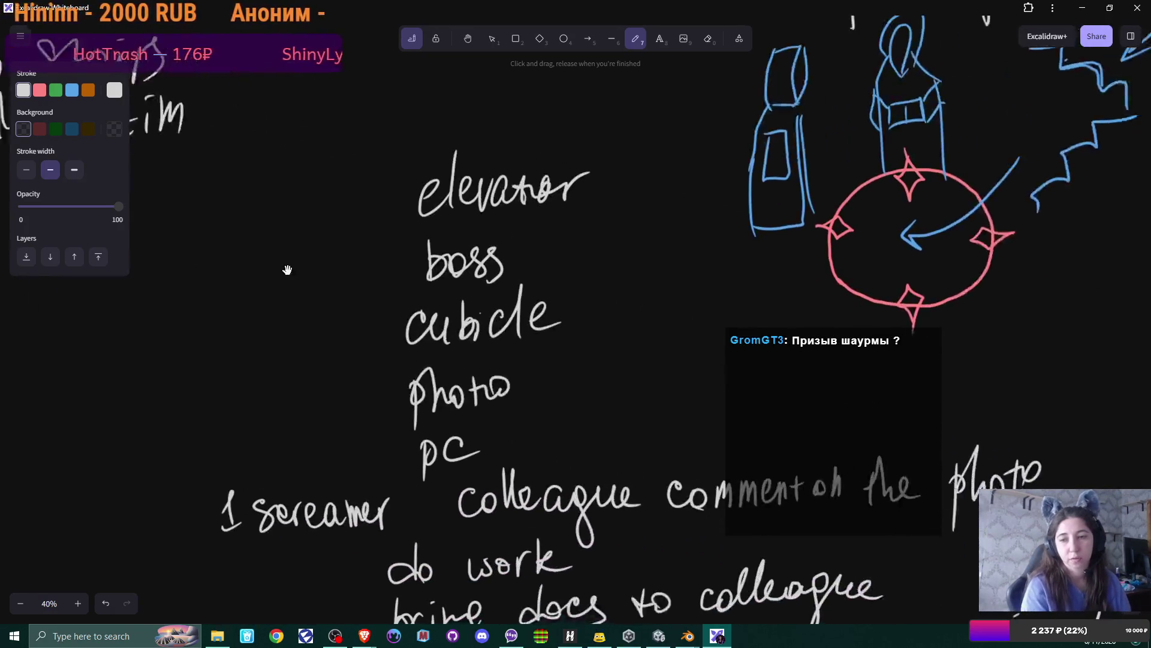
{"action": "scroll", "coordinate": [287, 271], "scroll_direction": "down", "scroll_amount": 5}
{"action": "scroll", "coordinate": [287, 270], "scroll_direction": "up", "scroll_amount": 3}
{"action": "scroll", "coordinate": [287, 271], "scroll_direction": "up", "scroll_amount": 3}
{"action": "scroll", "coordinate": [287, 270], "scroll_direction": "right", "scroll_amount": 4}
{"action": "scroll", "coordinate": [287, 270], "scroll_direction": "right", "scroll_amount": 6}
{"action": "scroll", "coordinate": [287, 271], "scroll_direction": "up", "scroll_amount": 4}
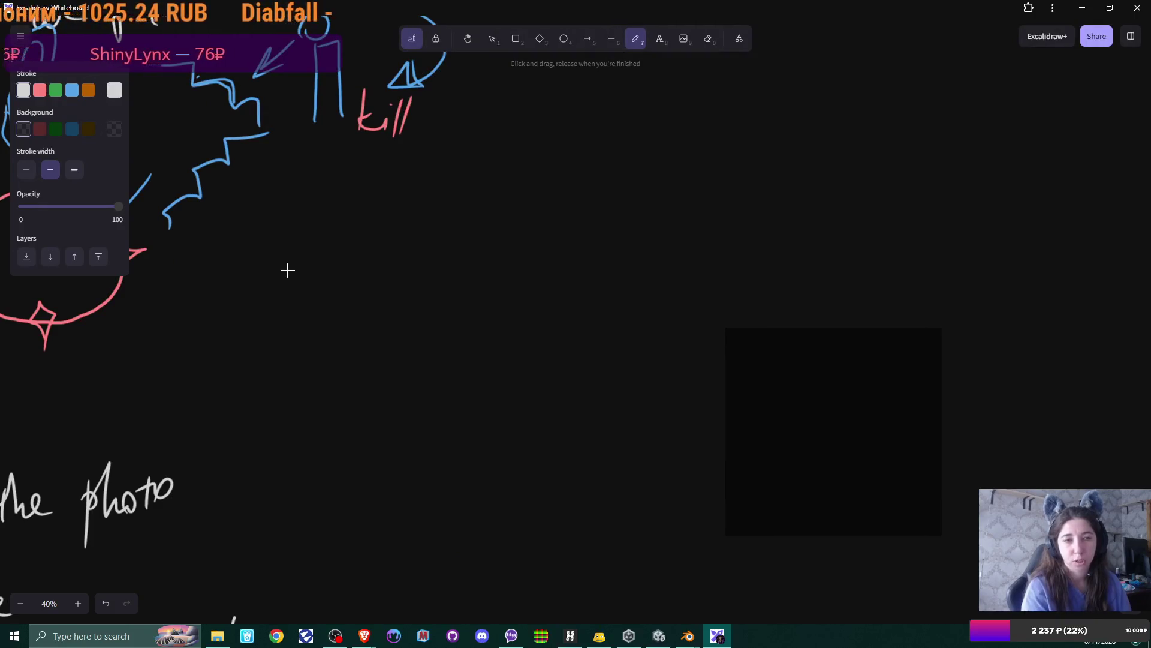
{"action": "scroll", "coordinate": [288, 270], "scroll_direction": "right", "scroll_amount": 3}
{"action": "scroll", "coordinate": [287, 270], "scroll_direction": "up", "scroll_amount": 3}
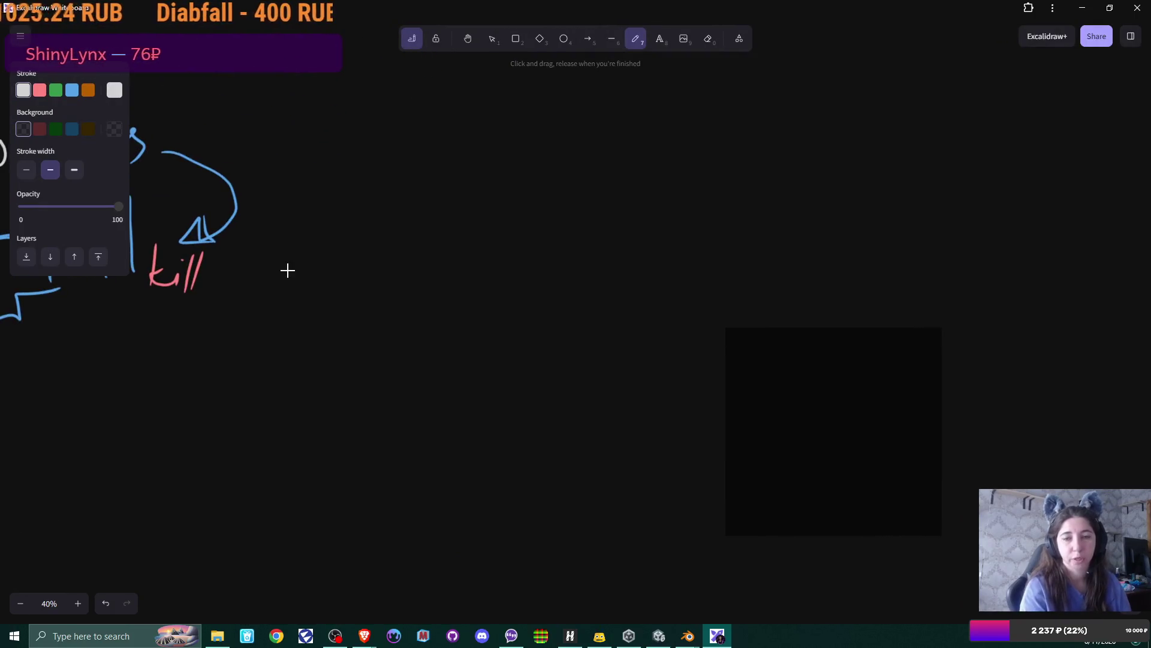
{"action": "left_click_drag", "start_coordinate": [390, 168], "coordinate": [391, 198]}
{"action": "left_click", "coordinate": [393, 145]}
{"action": "mouse_move", "coordinate": [417, 133]}
{"action": "left_mouse_down"}
{"action": "mouse_move", "coordinate": [414, 174]}
{"action": "mouse_move", "coordinate": [393, 201]}
{"action": "left_mouse_up"}
{"action": "mouse_move", "coordinate": [466, 167]}
{"action": "left_mouse_down"}
{"action": "mouse_move", "coordinate": [483, 191]}
{"action": "mouse_move", "coordinate": [486, 157]}
{"action": "left_mouse_up"}
{"action": "left_click_drag", "start_coordinate": [489, 179], "coordinate": [609, 192]}
{"action": "left_click_drag", "start_coordinate": [623, 152], "coordinate": [622, 192]}
{"action": "mouse_move", "coordinate": [612, 169]}
{"action": "left_mouse_down"}
{"action": "mouse_move", "coordinate": [639, 160]}
{"action": "mouse_move", "coordinate": [675, 191]}
{"action": "mouse_move", "coordinate": [771, 180]}
{"action": "left_mouse_up"}
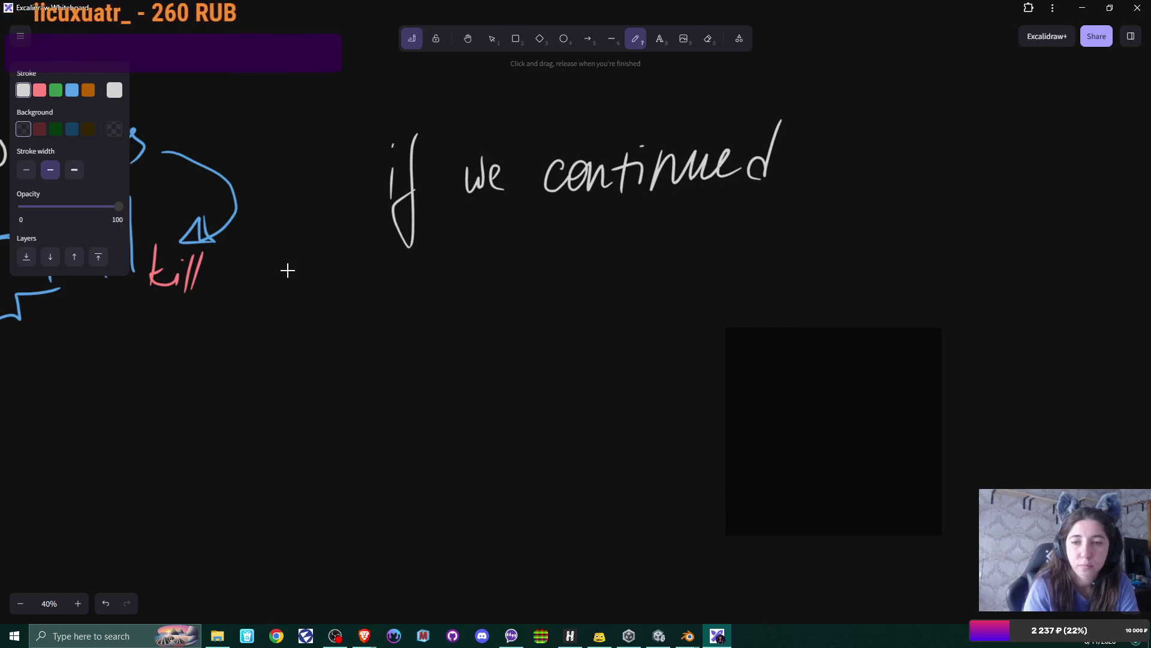
Step: Write 'working' below 'continued'
{"action": "mouse_move", "coordinate": [534, 215]}
{"action": "left_mouse_down"}
{"action": "mouse_move", "coordinate": [562, 211]}
{"action": "mouse_move", "coordinate": [595, 243]}
{"action": "left_mouse_up"}
{"action": "mouse_move", "coordinate": [593, 228]}
{"action": "left_mouse_down"}
{"action": "mouse_move", "coordinate": [605, 210]}
{"action": "mouse_move", "coordinate": [612, 243]}
{"action": "left_mouse_up"}
{"action": "left_click_drag", "start_coordinate": [613, 231], "coordinate": [647, 240]}
{"action": "mouse_move", "coordinate": [650, 239]}
{"action": "left_mouse_down"}
{"action": "mouse_move", "coordinate": [662, 219]}
{"action": "mouse_move", "coordinate": [680, 237]}
{"action": "left_mouse_up"}
{"action": "mouse_move", "coordinate": [693, 216]}
{"action": "left_mouse_down"}
{"action": "mouse_move", "coordinate": [677, 227]}
{"action": "mouse_move", "coordinate": [705, 211]}
{"action": "left_mouse_up"}
{"action": "left_click_drag", "start_coordinate": [704, 211], "coordinate": [672, 272]}
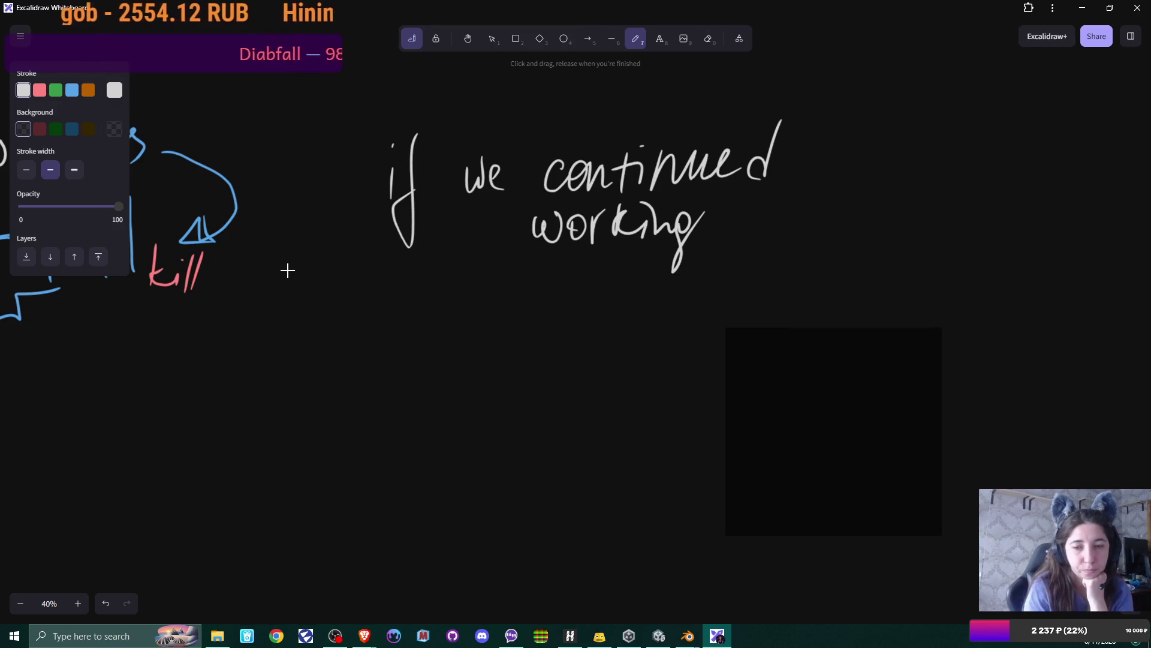
Step: Write 'few hours later' and 'msg from wife' on the next two lines
{"action": "mouse_move", "coordinate": [373, 279]}
{"action": "left_mouse_down"}
{"action": "mouse_move", "coordinate": [366, 362]}
{"action": "mouse_move", "coordinate": [414, 312]}
{"action": "left_mouse_up"}
{"action": "mouse_move", "coordinate": [454, 269]}
{"action": "left_mouse_down"}
{"action": "mouse_move", "coordinate": [454, 316]}
{"action": "mouse_move", "coordinate": [473, 337]}
{"action": "mouse_move", "coordinate": [492, 313]}
{"action": "mouse_move", "coordinate": [531, 331]}
{"action": "mouse_move", "coordinate": [552, 303]}
{"action": "mouse_move", "coordinate": [558, 333]}
{"action": "left_mouse_up"}
{"action": "mouse_move", "coordinate": [629, 268]}
{"action": "left_mouse_down"}
{"action": "mouse_move", "coordinate": [621, 332]}
{"action": "mouse_move", "coordinate": [726, 288]}
{"action": "left_mouse_up"}
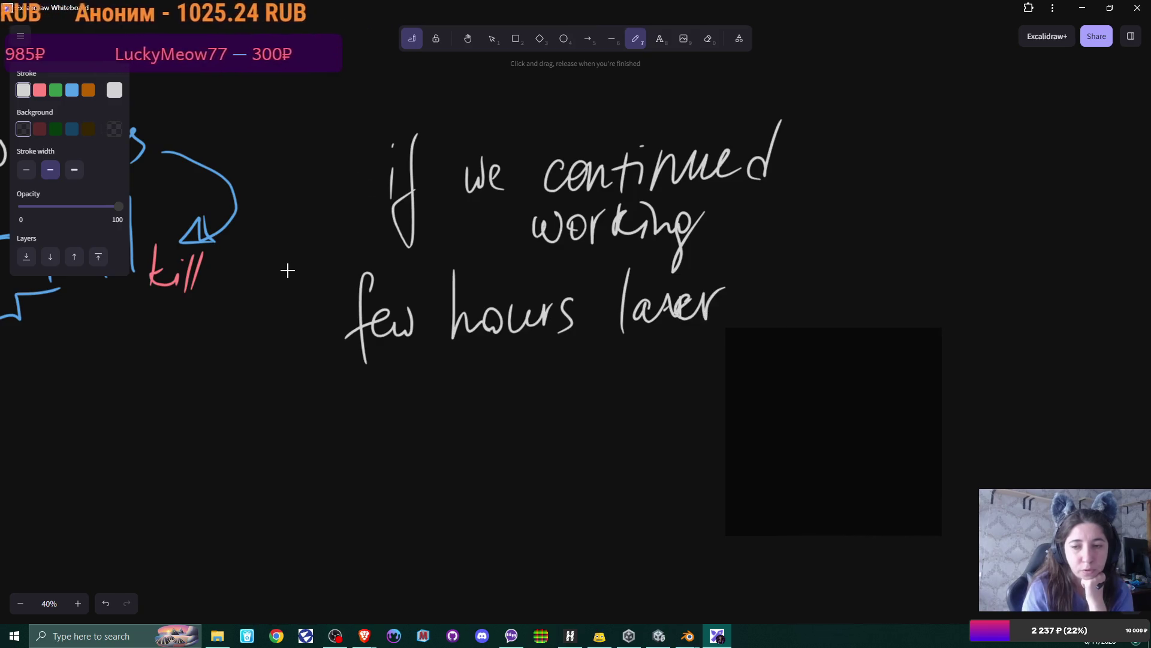
{"action": "mouse_move", "coordinate": [395, 405]}
{"action": "left_mouse_down"}
{"action": "mouse_move", "coordinate": [411, 378]}
{"action": "mouse_move", "coordinate": [432, 401]}
{"action": "left_mouse_up"}
{"action": "left_click_drag", "start_coordinate": [465, 379], "coordinate": [457, 422]}
{"action": "mouse_move", "coordinate": [513, 351]}
{"action": "left_mouse_down"}
{"action": "mouse_move", "coordinate": [509, 413]}
{"action": "mouse_move", "coordinate": [525, 366]}
{"action": "left_mouse_up"}
{"action": "mouse_move", "coordinate": [531, 375]}
{"action": "left_mouse_down"}
{"action": "mouse_move", "coordinate": [547, 386]}
{"action": "mouse_move", "coordinate": [636, 363]}
{"action": "mouse_move", "coordinate": [641, 377]}
{"action": "left_mouse_up"}
{"action": "mouse_move", "coordinate": [659, 336]}
{"action": "left_mouse_down"}
{"action": "mouse_move", "coordinate": [651, 392]}
{"action": "mouse_move", "coordinate": [683, 370]}
{"action": "left_mouse_up"}
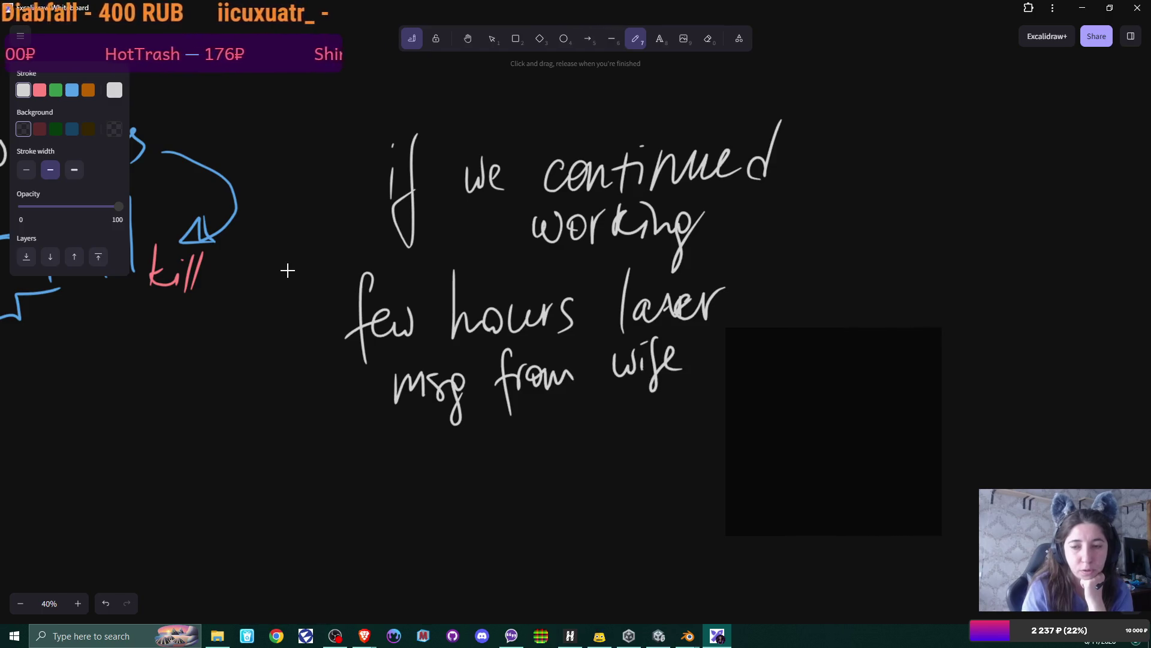
Step: Write 'thunderstorm' on a new line, redoing the final 'm' of 'storm'
{"action": "left_click", "coordinate": [392, 434]}
{"action": "left_click_drag", "start_coordinate": [396, 433], "coordinate": [393, 478]}
{"action": "mouse_move", "coordinate": [381, 462]}
{"action": "left_mouse_down"}
{"action": "mouse_move", "coordinate": [405, 443]}
{"action": "mouse_move", "coordinate": [430, 473]}
{"action": "mouse_move", "coordinate": [476, 468]}
{"action": "left_mouse_up"}
{"action": "left_click_drag", "start_coordinate": [499, 425], "coordinate": [483, 468]}
{"action": "mouse_move", "coordinate": [505, 455]}
{"action": "left_mouse_down"}
{"action": "mouse_move", "coordinate": [528, 435]}
{"action": "mouse_move", "coordinate": [547, 435]}
{"action": "mouse_move", "coordinate": [551, 454]}
{"action": "left_mouse_up"}
{"action": "mouse_move", "coordinate": [575, 423]}
{"action": "left_mouse_down"}
{"action": "mouse_move", "coordinate": [570, 449]}
{"action": "mouse_move", "coordinate": [587, 427]}
{"action": "left_mouse_up"}
{"action": "mouse_move", "coordinate": [601, 429]}
{"action": "left_mouse_down"}
{"action": "mouse_move", "coordinate": [610, 445]}
{"action": "mouse_move", "coordinate": [625, 425]}
{"action": "left_mouse_up"}
{"action": "mouse_move", "coordinate": [630, 446]}
{"action": "left_mouse_down"}
{"action": "mouse_move", "coordinate": [638, 422]}
{"action": "mouse_move", "coordinate": [663, 442]}
{"action": "left_mouse_up"}
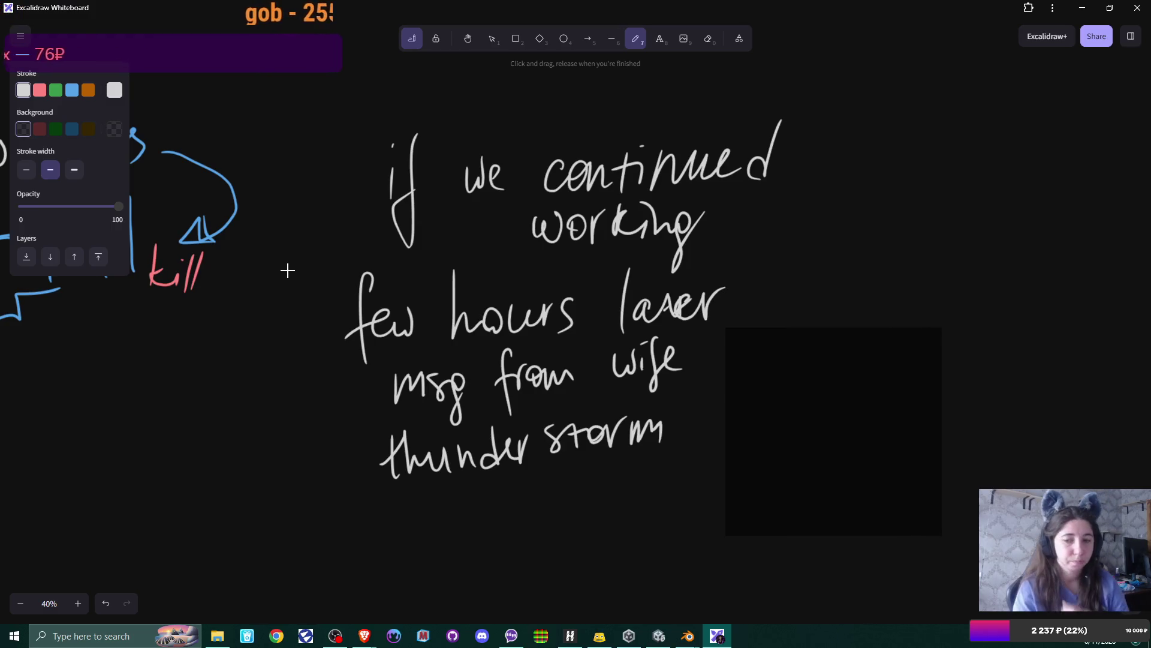
{"action": "key", "text": "ctrl+z"}
{"action": "mouse_move", "coordinate": [637, 432]}
{"action": "left_mouse_down"}
{"action": "mouse_move", "coordinate": [637, 417]}
{"action": "mouse_move", "coordinate": [663, 444]}
{"action": "left_mouse_up"}
{"action": "scroll", "coordinate": [287, 270], "scroll_direction": "right", "scroll_amount": 5}
{"action": "scroll", "coordinate": [288, 271], "scroll_direction": "down", "scroll_amount": 2}
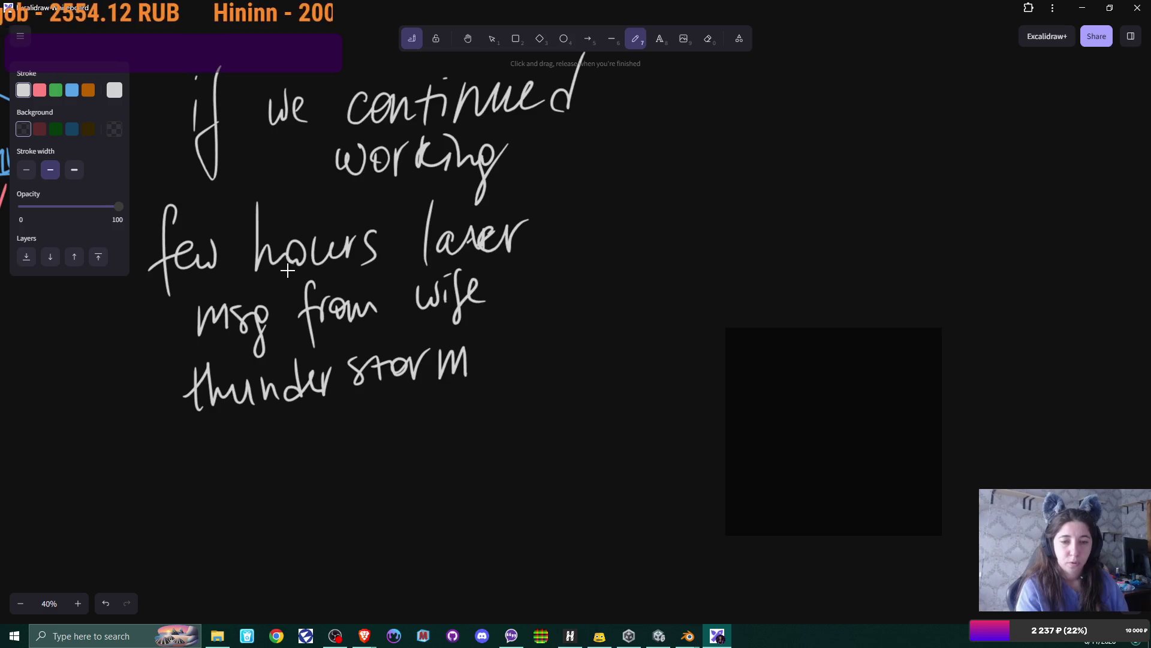
Step: Draw a right arrow after 'thunderstorm' to 'elevator out of order', with 'no cell service' below
{"action": "left_click_drag", "start_coordinate": [499, 358], "coordinate": [534, 358]}
{"action": "mouse_move", "coordinate": [516, 344]}
{"action": "left_mouse_down"}
{"action": "mouse_move", "coordinate": [521, 372]}
{"action": "mouse_move", "coordinate": [607, 362]}
{"action": "mouse_move", "coordinate": [647, 336]}
{"action": "mouse_move", "coordinate": [664, 349]}
{"action": "mouse_move", "coordinate": [682, 336]}
{"action": "mouse_move", "coordinate": [698, 353]}
{"action": "mouse_move", "coordinate": [725, 333]}
{"action": "mouse_move", "coordinate": [791, 348]}
{"action": "left_mouse_up"}
{"action": "left_click_drag", "start_coordinate": [821, 300], "coordinate": [797, 374]}
{"action": "mouse_move", "coordinate": [577, 379]}
{"action": "left_mouse_down"}
{"action": "mouse_move", "coordinate": [599, 379]}
{"action": "mouse_move", "coordinate": [614, 409]}
{"action": "mouse_move", "coordinate": [653, 375]}
{"action": "left_mouse_up"}
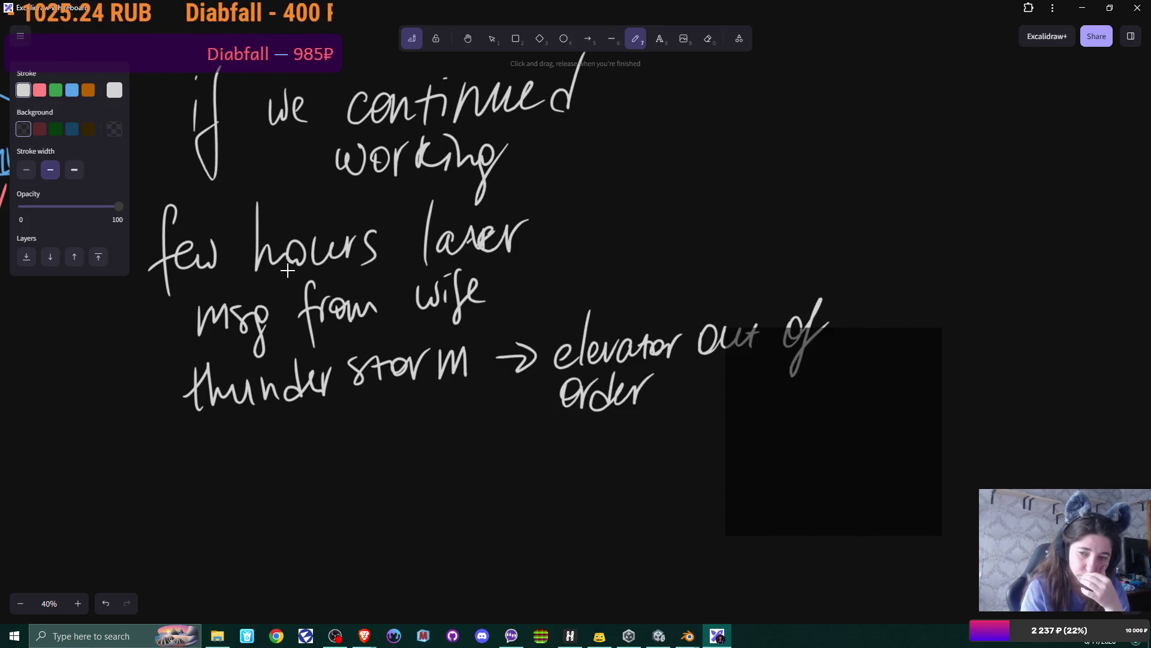
{"action": "mouse_move", "coordinate": [545, 433]}
{"action": "left_mouse_down"}
{"action": "mouse_move", "coordinate": [568, 462]}
{"action": "mouse_move", "coordinate": [577, 443]}
{"action": "mouse_move", "coordinate": [637, 445]}
{"action": "mouse_move", "coordinate": [665, 420]}
{"action": "mouse_move", "coordinate": [671, 459]}
{"action": "left_mouse_up"}
{"action": "mouse_move", "coordinate": [717, 427]}
{"action": "left_mouse_down"}
{"action": "mouse_move", "coordinate": [703, 451]}
{"action": "mouse_move", "coordinate": [769, 420]}
{"action": "mouse_move", "coordinate": [826, 420]}
{"action": "mouse_move", "coordinate": [857, 442]}
{"action": "left_mouse_up"}
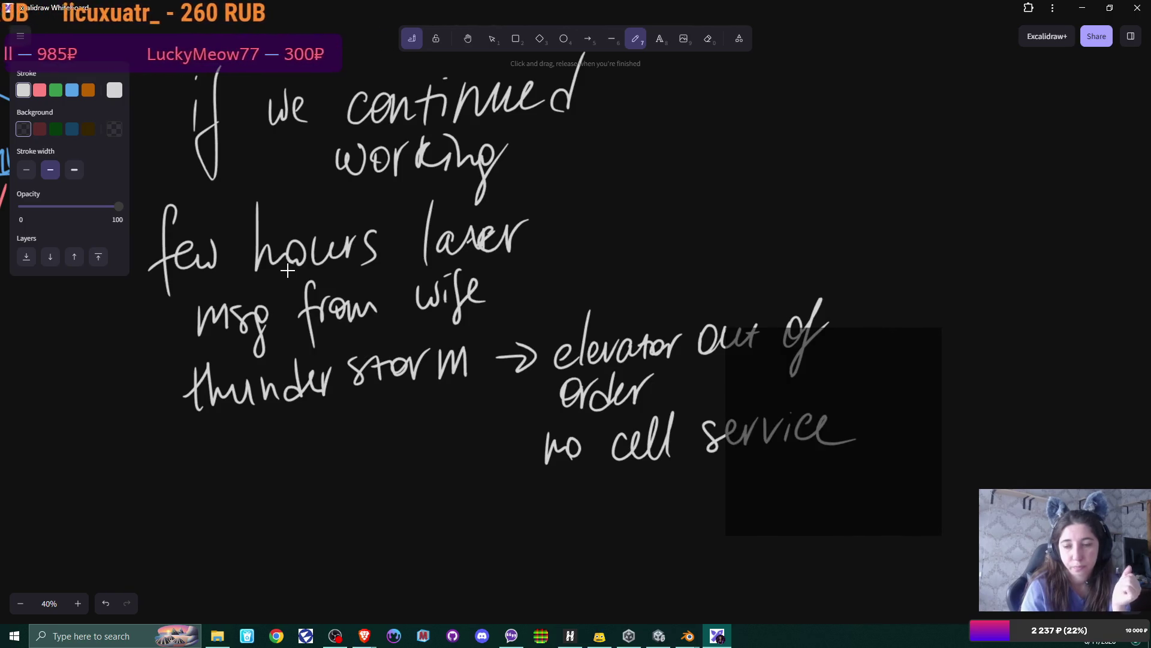
{"action": "scroll", "coordinate": [287, 271], "scroll_direction": "down", "scroll_amount": 5}
{"action": "scroll", "coordinate": [287, 270], "scroll_direction": "right", "scroll_amount": 5}
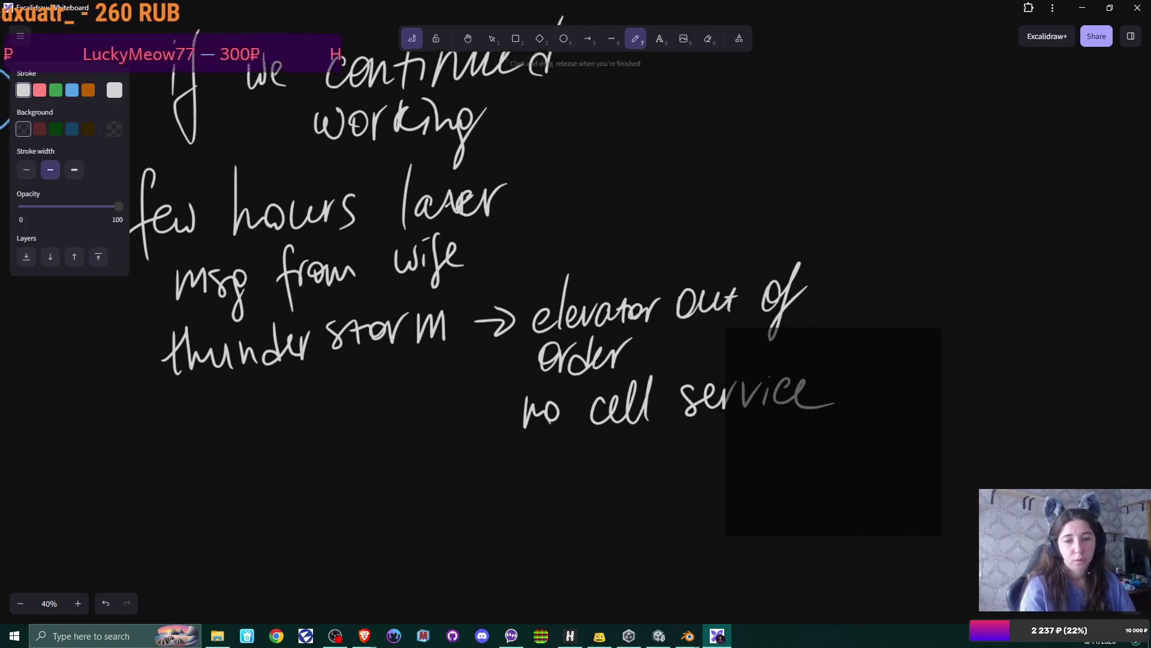
{"action": "scroll", "coordinate": [287, 271], "scroll_direction": "right", "scroll_amount": 1}
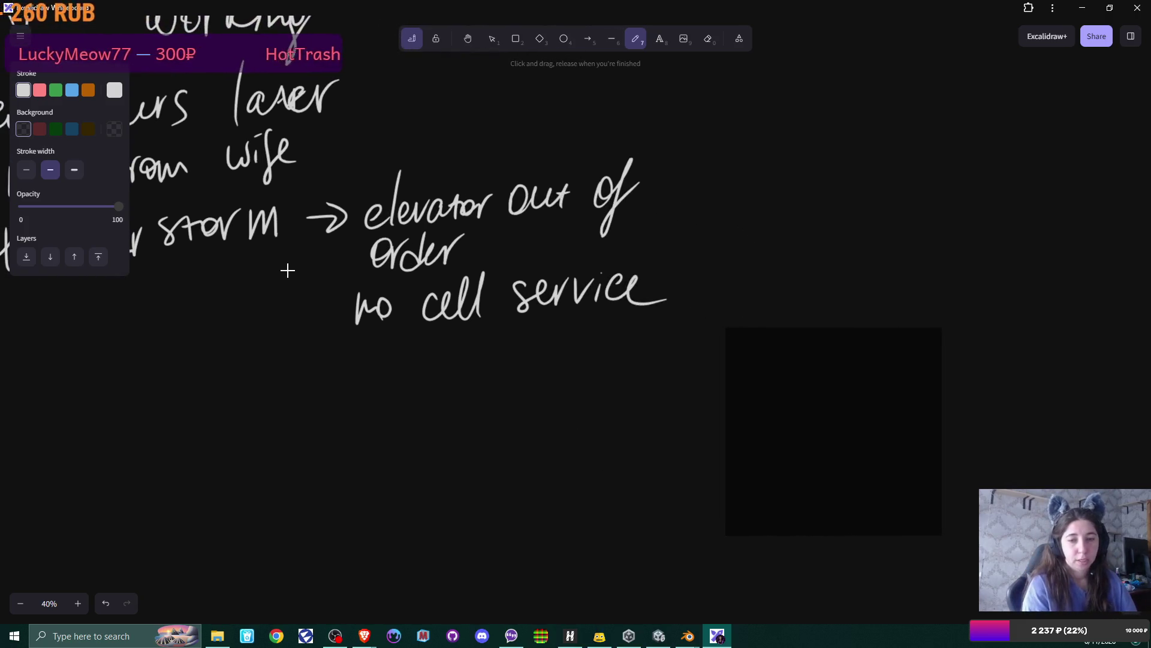
Step: Draw a double down-arrow under 'no cell service' and write 'stairs' beneath it
{"action": "left_click_drag", "start_coordinate": [478, 329], "coordinate": [480, 362]}
{"action": "mouse_move", "coordinate": [446, 354]}
{"action": "left_mouse_down"}
{"action": "mouse_move", "coordinate": [490, 376]}
{"action": "mouse_move", "coordinate": [456, 359]}
{"action": "left_mouse_up"}
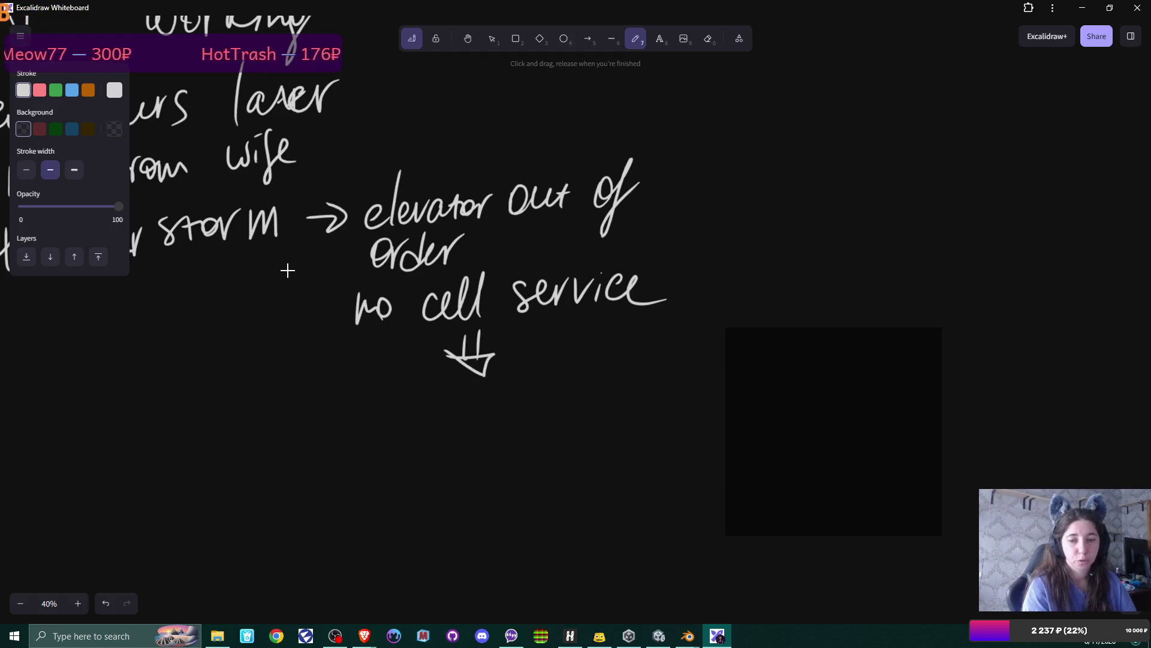
{"action": "left_click_drag", "start_coordinate": [398, 391], "coordinate": [393, 421]}
{"action": "mouse_move", "coordinate": [413, 387]}
{"action": "left_mouse_down"}
{"action": "mouse_move", "coordinate": [413, 421]}
{"action": "mouse_move", "coordinate": [437, 397]}
{"action": "left_mouse_up"}
{"action": "mouse_move", "coordinate": [436, 401]}
{"action": "left_mouse_down"}
{"action": "mouse_move", "coordinate": [430, 415]}
{"action": "mouse_move", "coordinate": [476, 389]}
{"action": "mouse_move", "coordinate": [488, 414]}
{"action": "left_mouse_up"}
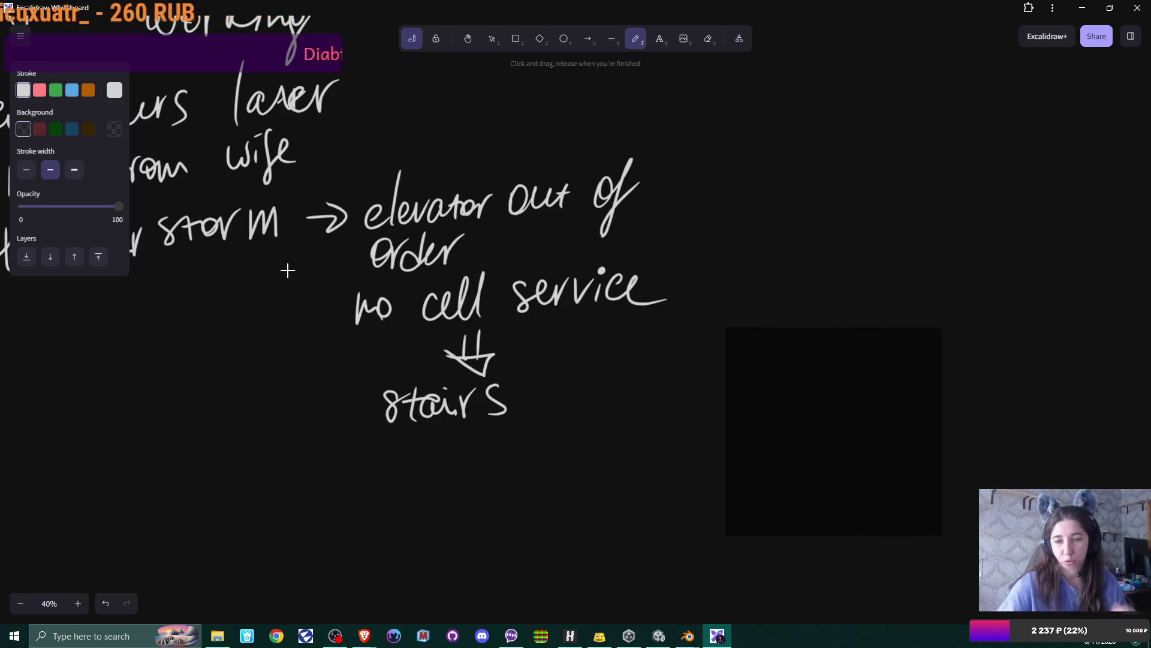
{"action": "scroll", "coordinate": [339, 278], "scroll_direction": "down", "scroll_amount": 5}
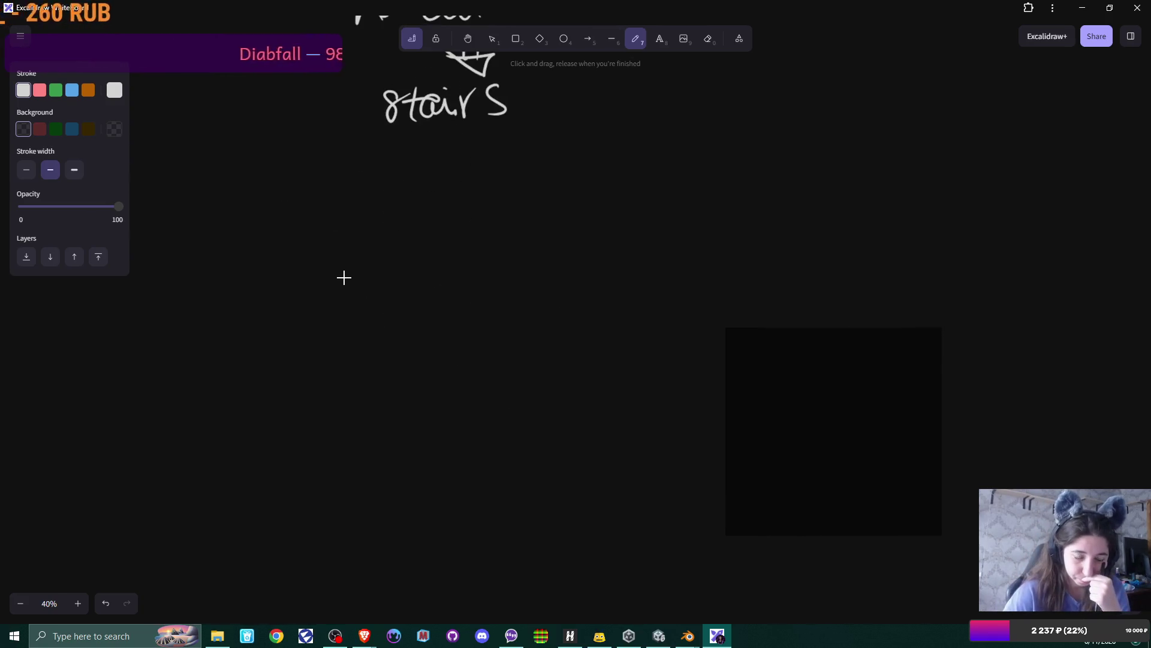
Step: Pan the canvas to center the blue staircase diagram beside 'mesmerized goes to staircase'
{"action": "scroll", "coordinate": [553, 216], "scroll_direction": "left", "scroll_amount": 10}
{"action": "scroll", "coordinate": [553, 216], "scroll_direction": "down", "scroll_amount": 3}
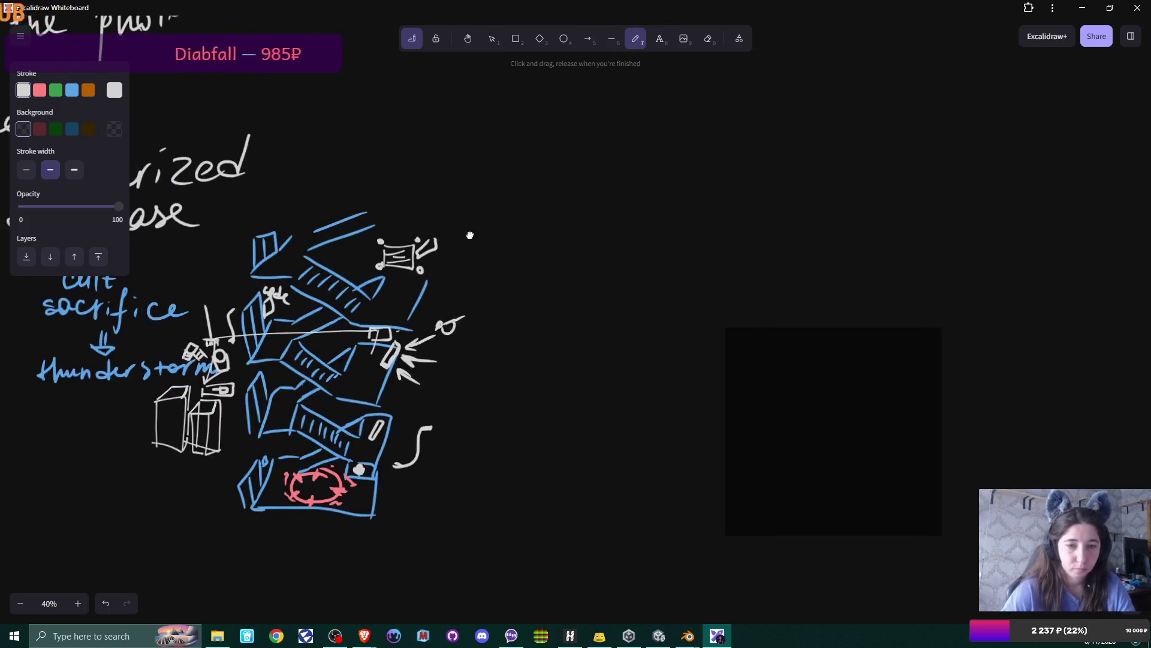
{"action": "scroll", "coordinate": [627, 189], "scroll_direction": "up", "scroll_amount": 2}
{"action": "scroll", "coordinate": [662, 221], "scroll_direction": "left", "scroll_amount": 1}
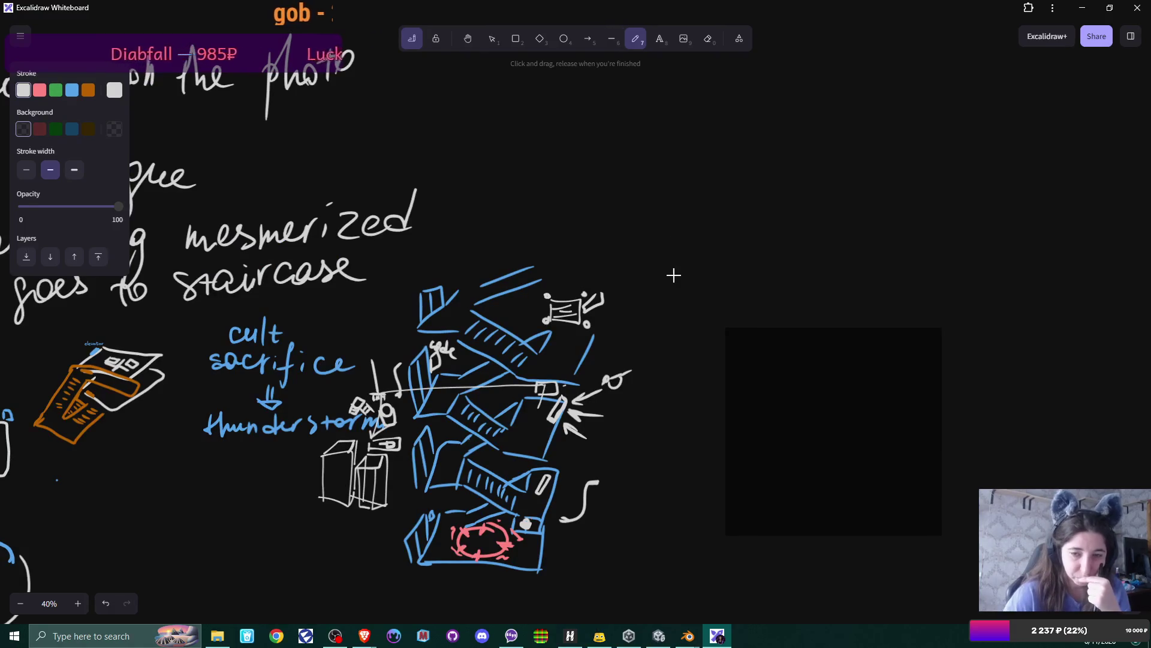
{"action": "scroll", "coordinate": [673, 275], "scroll_direction": "down", "scroll_amount": 2}
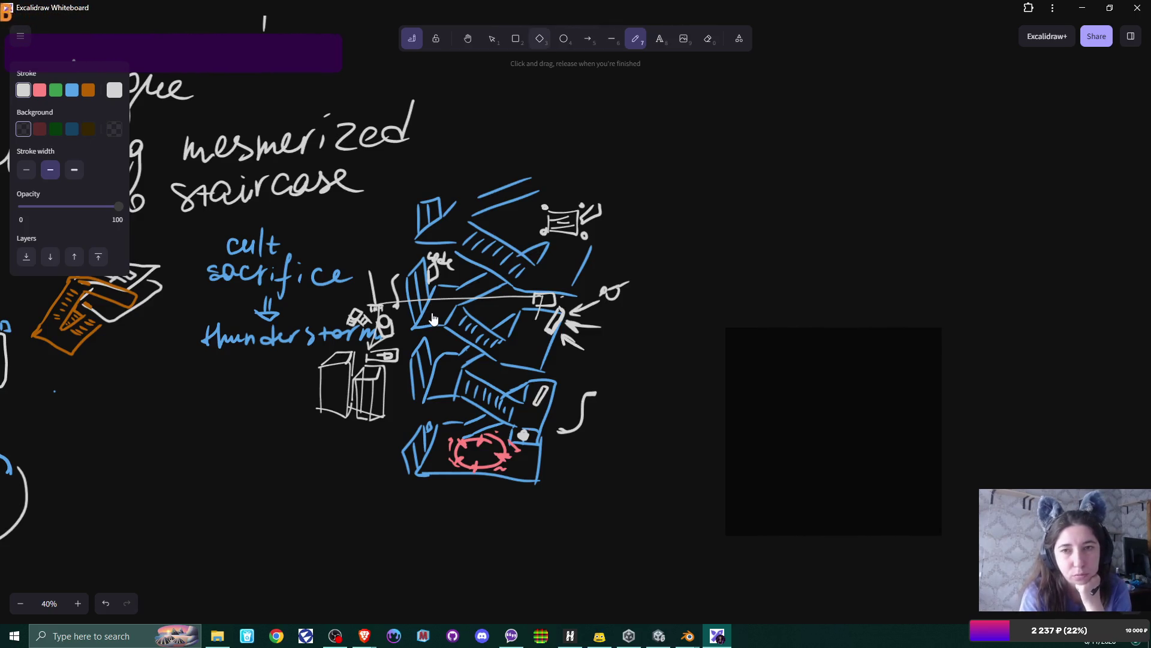
Step: Erase the white scribble, arrows and squiggles on and beside the blue staircase
{"action": "key", "text": "e"}
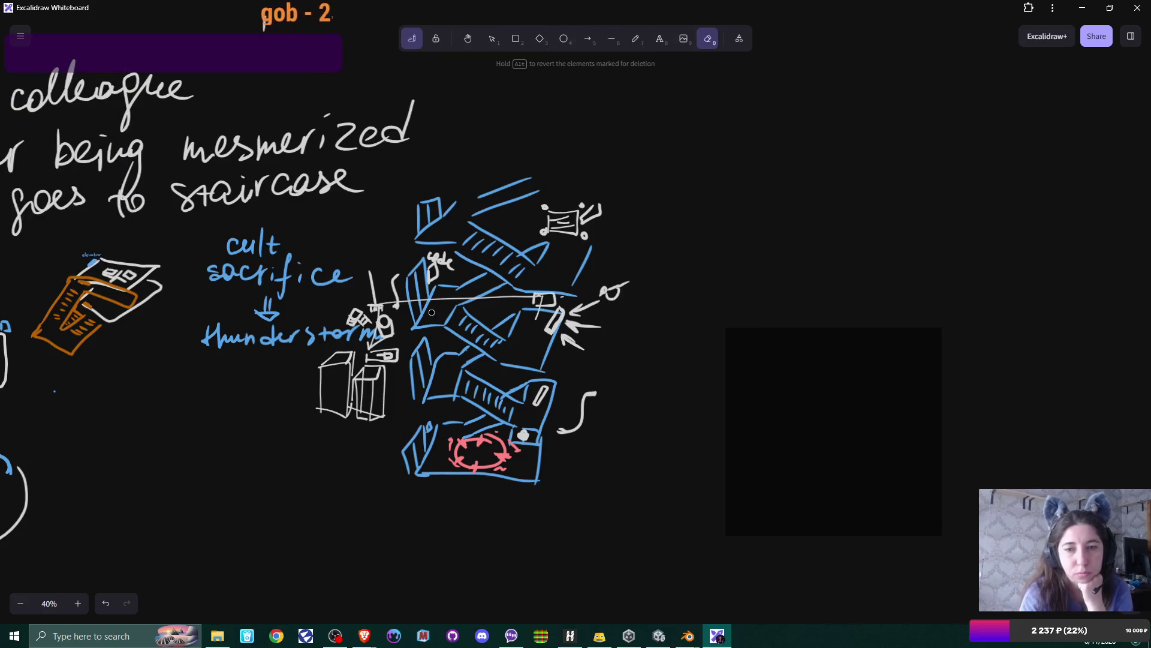
{"action": "mouse_move", "coordinate": [431, 312]}
{"action": "left_mouse_down"}
{"action": "mouse_move", "coordinate": [433, 264]}
{"action": "mouse_move", "coordinate": [432, 313]}
{"action": "mouse_move", "coordinate": [549, 205]}
{"action": "mouse_move", "coordinate": [612, 216]}
{"action": "mouse_move", "coordinate": [432, 312]}
{"action": "mouse_move", "coordinate": [540, 300]}
{"action": "mouse_move", "coordinate": [575, 333]}
{"action": "left_mouse_up"}
{"action": "left_click_drag", "start_coordinate": [623, 282], "coordinate": [601, 294]}
{"action": "mouse_move", "coordinate": [560, 429]}
{"action": "left_mouse_down"}
{"action": "mouse_move", "coordinate": [590, 394]}
{"action": "mouse_move", "coordinate": [575, 414]}
{"action": "left_mouse_up"}
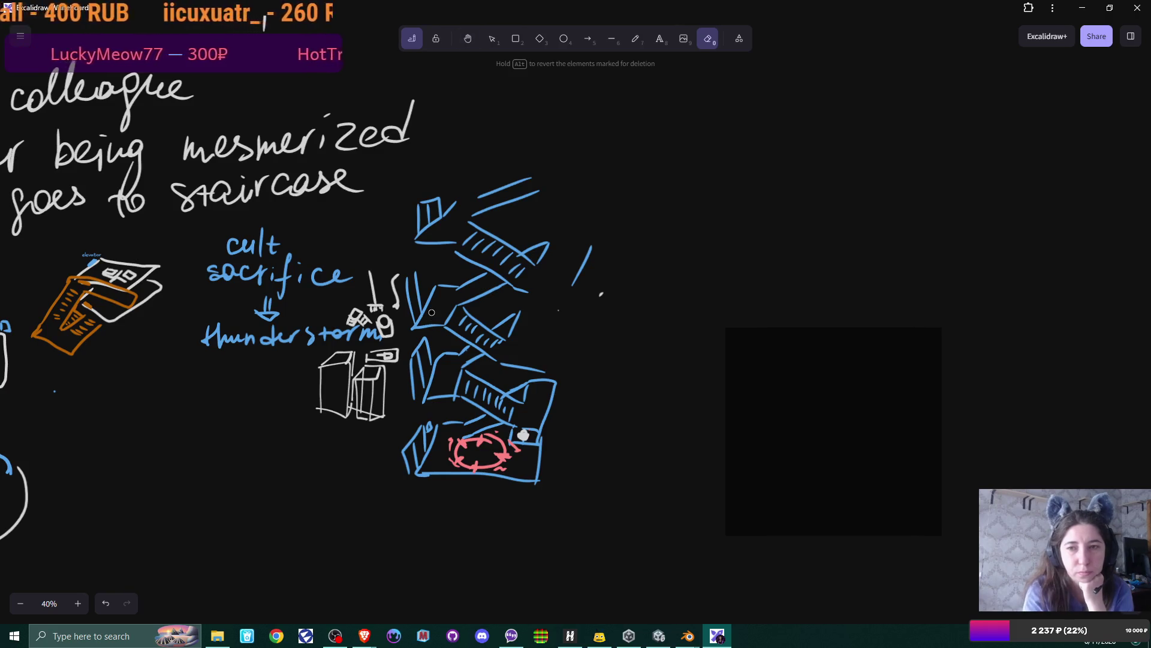
{"action": "key", "text": "p"}
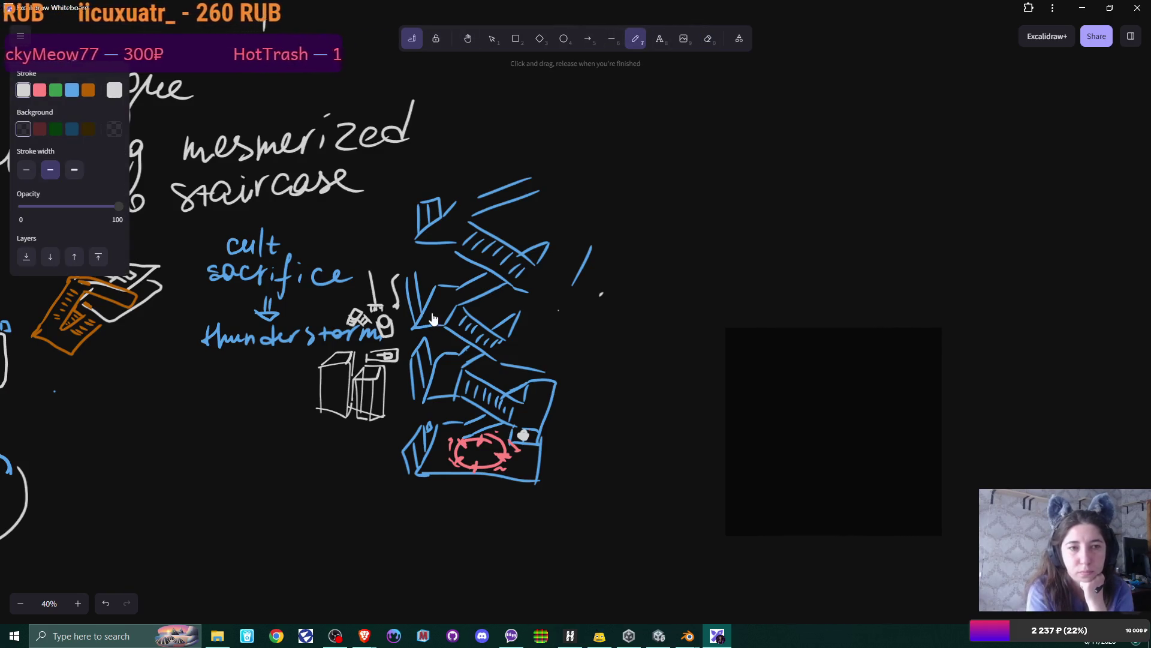
Step: Add three blue step lines to the staircase and a small white mark on a middle flight
{"action": "mouse_move", "coordinate": [536, 294]}
{"action": "left_mouse_down"}
{"action": "mouse_move", "coordinate": [585, 288]}
{"action": "mouse_move", "coordinate": [555, 373]}
{"action": "mouse_move", "coordinate": [590, 311]}
{"action": "left_mouse_up"}
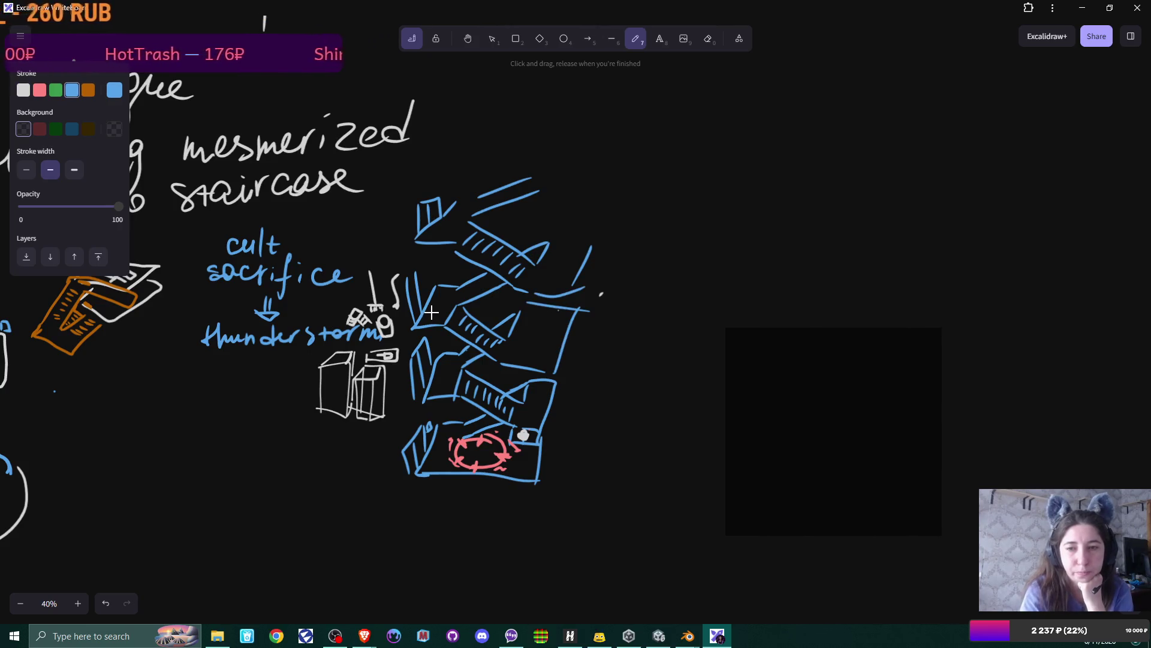
{"action": "left_click_drag", "start_coordinate": [558, 241], "coordinate": [592, 238]}
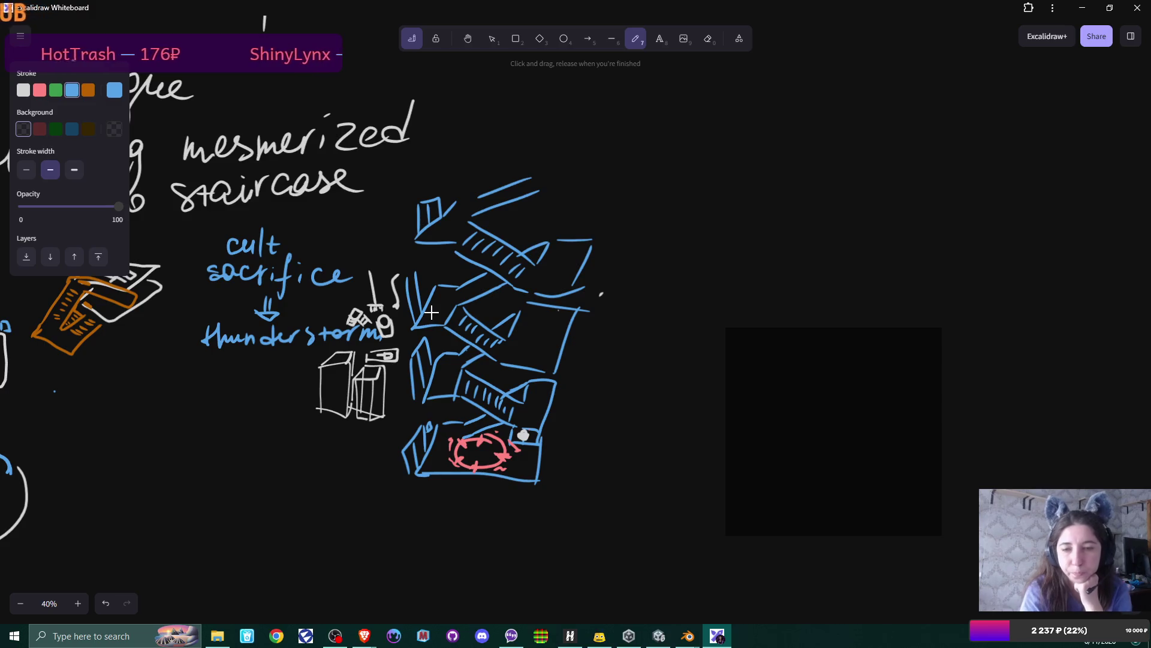
{"action": "mouse_move", "coordinate": [421, 260]}
{"action": "left_mouse_down"}
{"action": "mouse_move", "coordinate": [408, 280]}
{"action": "mouse_move", "coordinate": [434, 319]}
{"action": "left_mouse_up"}
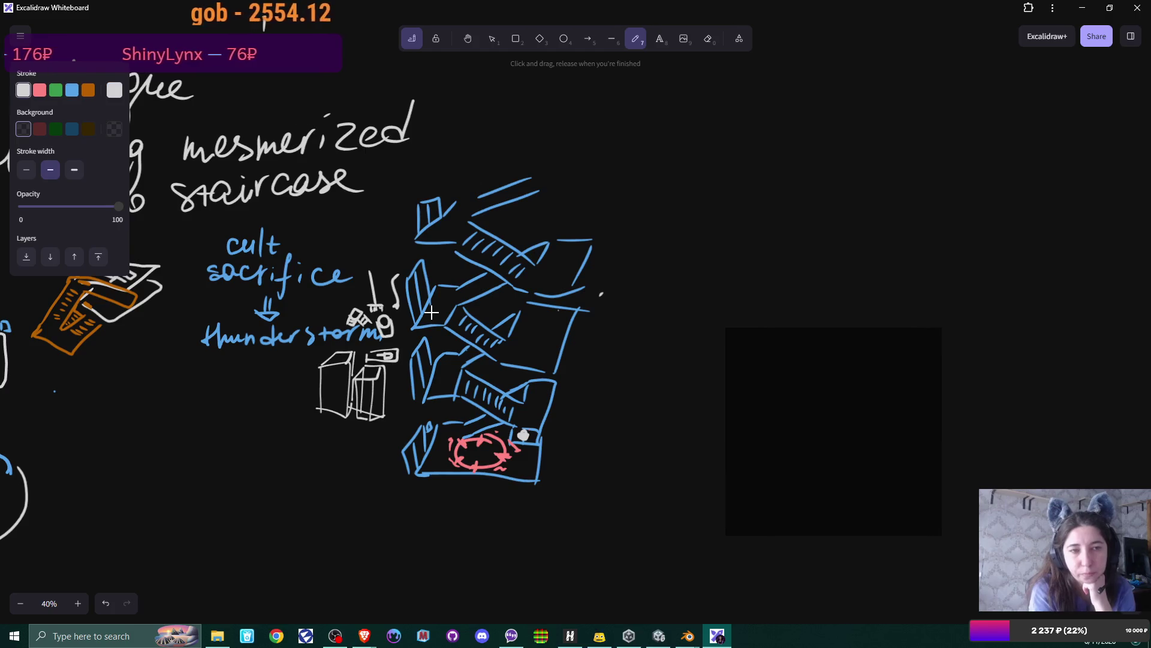
{"action": "mouse_move", "coordinate": [429, 334]}
{"action": "left_mouse_down"}
{"action": "mouse_move", "coordinate": [431, 345]}
{"action": "mouse_move", "coordinate": [438, 331]}
{"action": "mouse_move", "coordinate": [443, 340]}
{"action": "mouse_move", "coordinate": [434, 351]}
{"action": "left_mouse_up"}
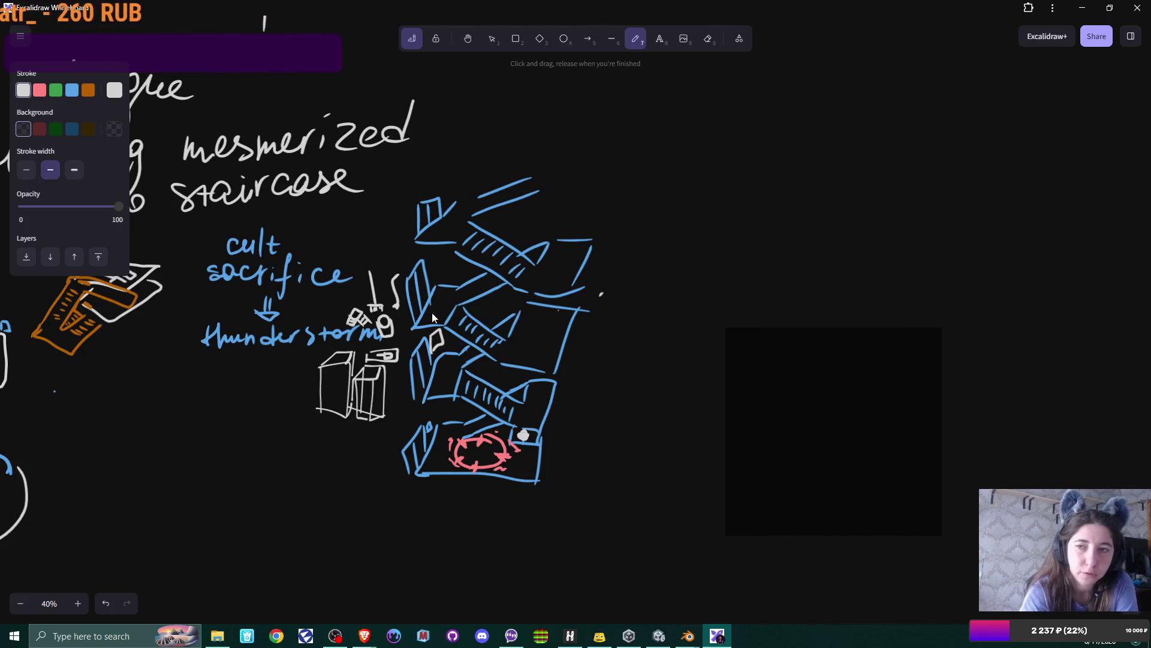
Step: Erase the small stray white box sketch left of the staircase
{"action": "key", "text": "e"}
{"action": "left_click_drag", "start_coordinate": [393, 355], "coordinate": [372, 357]}
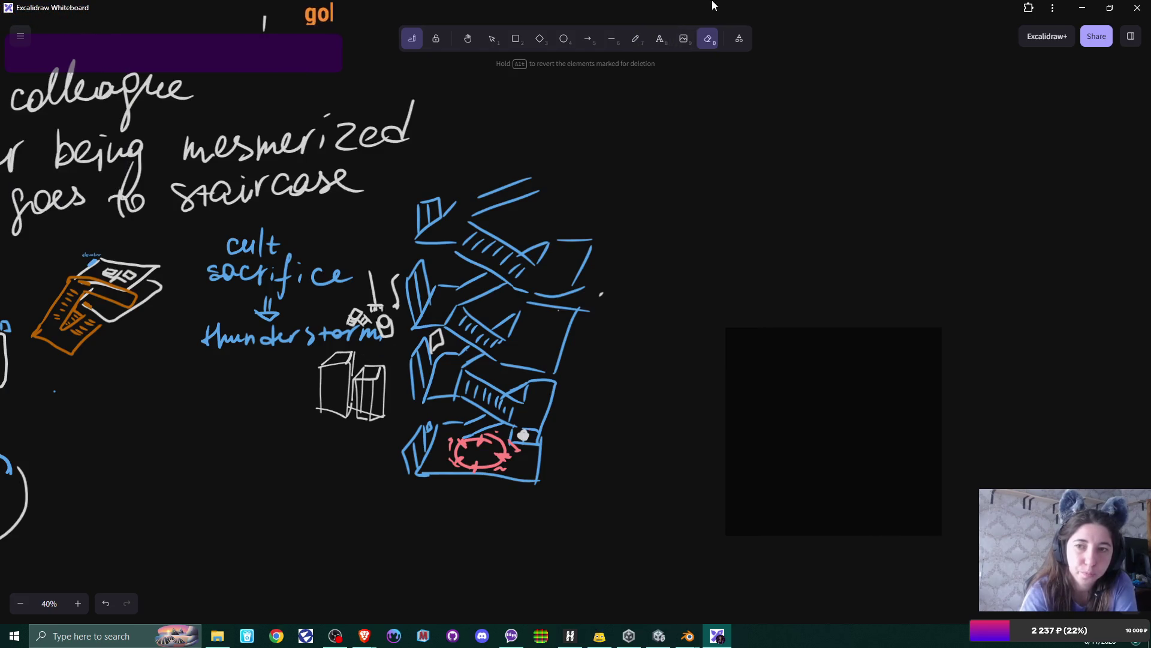
{"action": "left_click", "coordinate": [635, 38]}
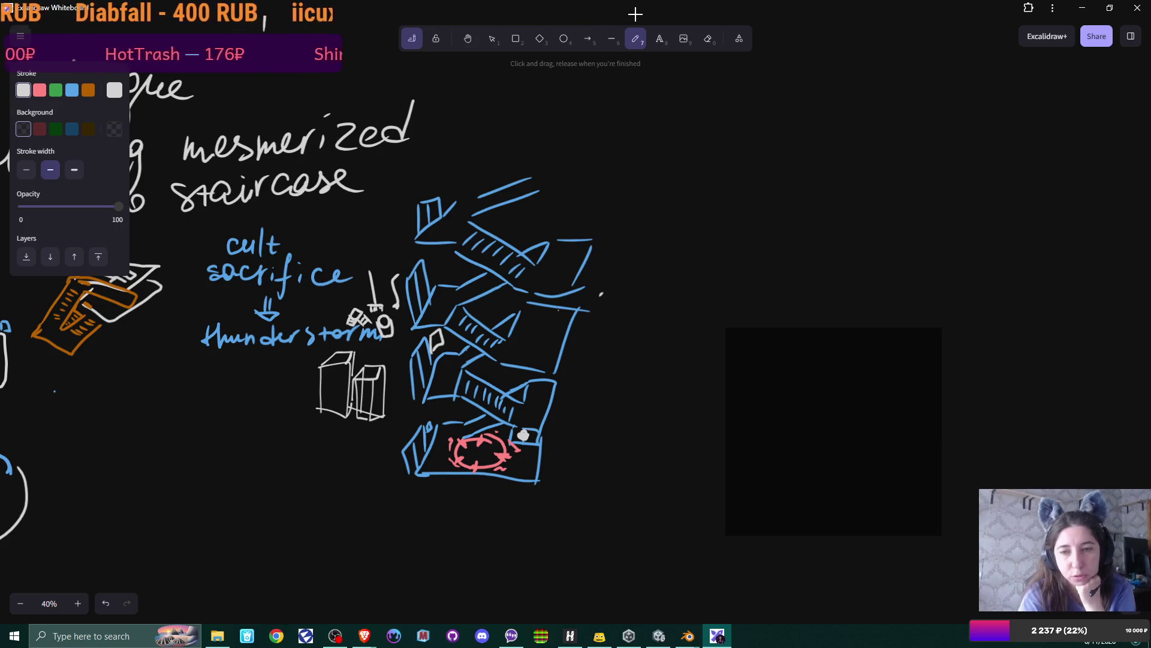
Step: Draw a small white figure right of the stairs and a lined note sheet at top right
{"action": "mouse_move", "coordinate": [658, 236]}
{"action": "left_mouse_down"}
{"action": "mouse_move", "coordinate": [667, 214]}
{"action": "mouse_move", "coordinate": [694, 238]}
{"action": "mouse_move", "coordinate": [704, 219]}
{"action": "mouse_move", "coordinate": [702, 234]}
{"action": "mouse_move", "coordinate": [661, 234]}
{"action": "left_mouse_up"}
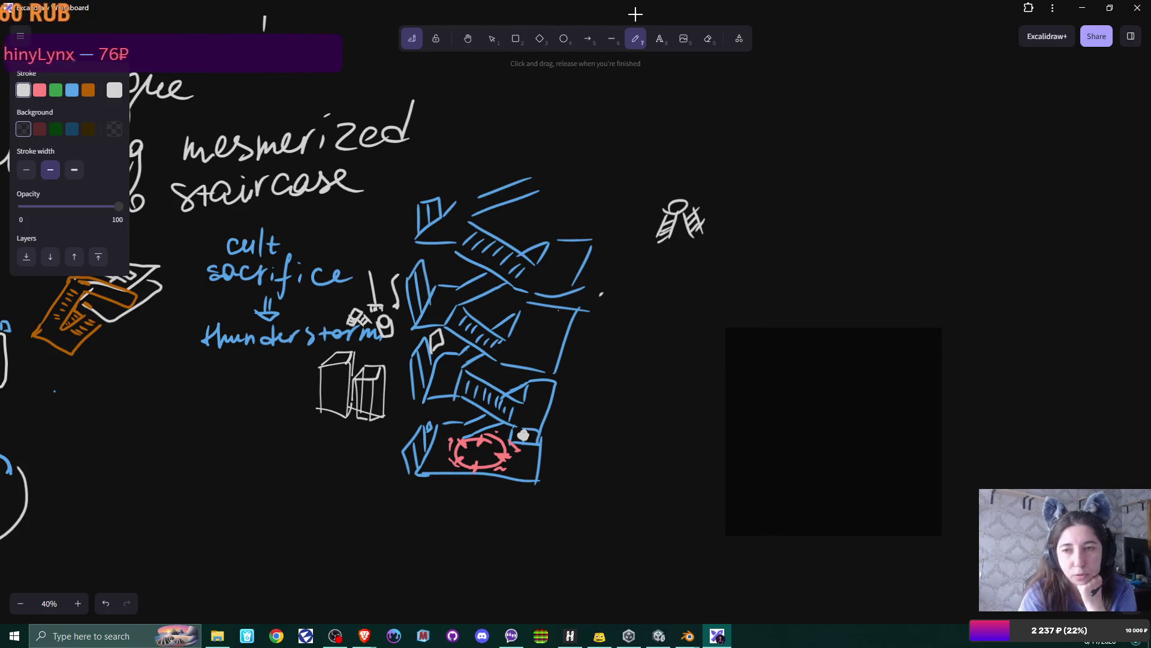
{"action": "mouse_move", "coordinate": [663, 120]}
{"action": "left_mouse_down"}
{"action": "mouse_move", "coordinate": [680, 74]}
{"action": "mouse_move", "coordinate": [726, 114]}
{"action": "mouse_move", "coordinate": [669, 120]}
{"action": "mouse_move", "coordinate": [714, 80]}
{"action": "left_mouse_up"}
{"action": "mouse_move", "coordinate": [668, 98]}
{"action": "left_mouse_down"}
{"action": "mouse_move", "coordinate": [719, 92]}
{"action": "mouse_move", "coordinate": [655, 122]}
{"action": "mouse_move", "coordinate": [632, 163]}
{"action": "left_mouse_up"}
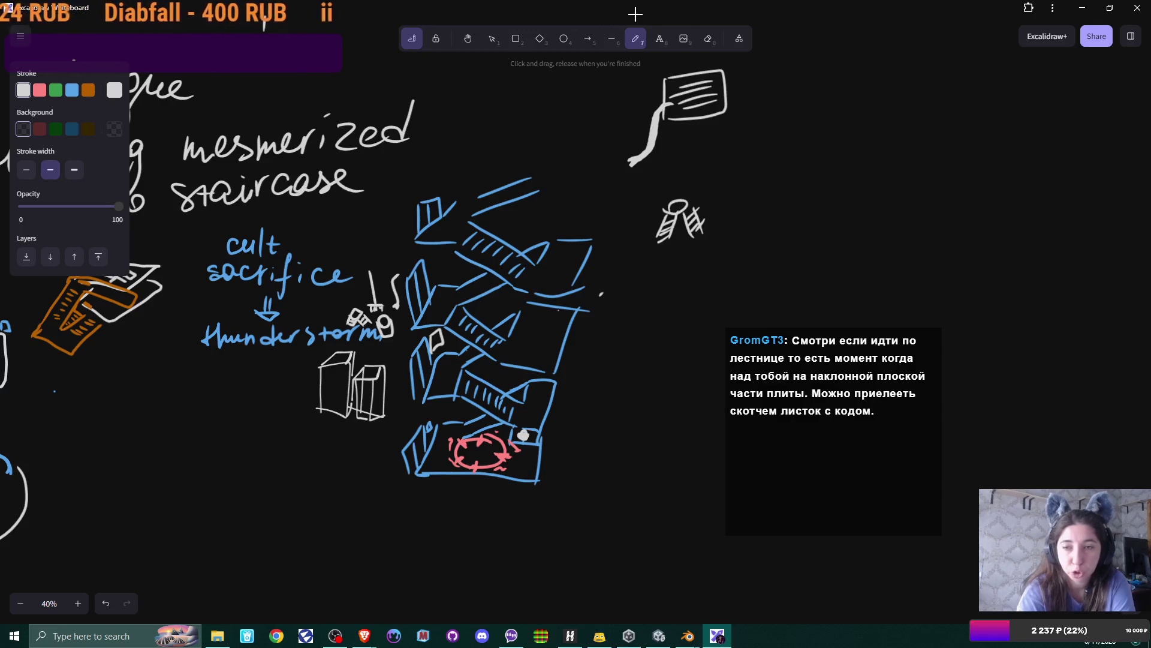
Step: Draw a downward V arrow right of the note and a second arrow pointing at the small sketch
{"action": "mouse_move", "coordinate": [781, 96]}
{"action": "left_mouse_down"}
{"action": "mouse_move", "coordinate": [815, 93]}
{"action": "mouse_move", "coordinate": [816, 126]}
{"action": "left_mouse_up"}
{"action": "mouse_move", "coordinate": [851, 170]}
{"action": "left_mouse_down"}
{"action": "mouse_move", "coordinate": [849, 195]}
{"action": "mouse_move", "coordinate": [869, 191]}
{"action": "mouse_move", "coordinate": [838, 202]}
{"action": "mouse_move", "coordinate": [858, 171]}
{"action": "left_mouse_up"}
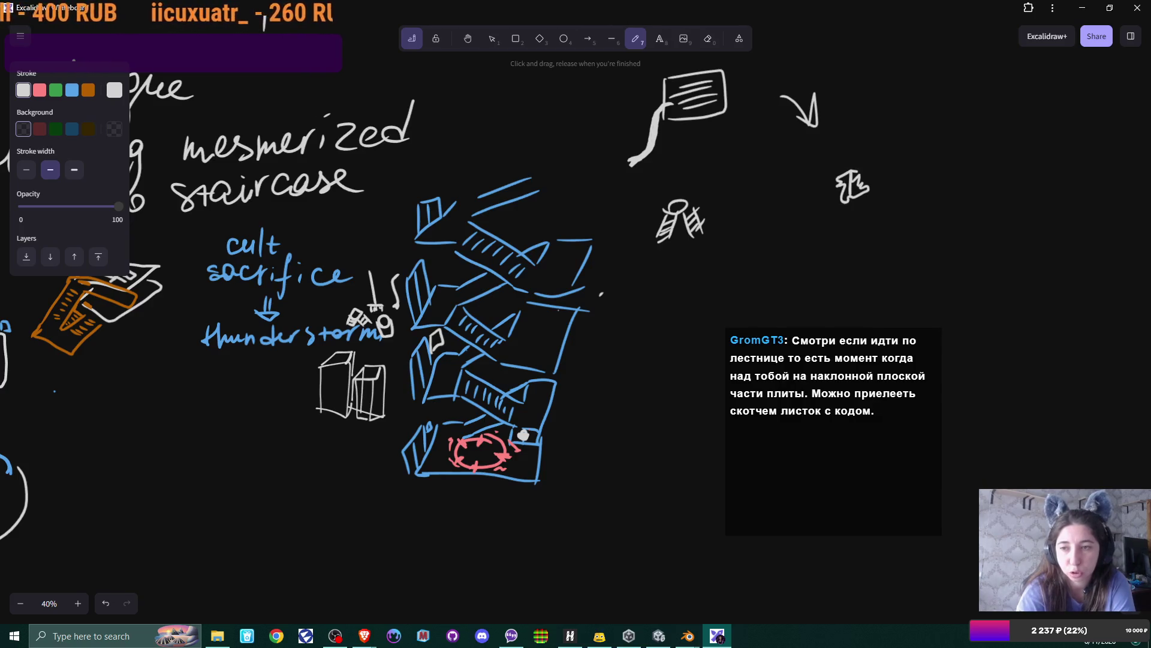
{"action": "mouse_move", "coordinate": [918, 136]}
{"action": "left_mouse_down"}
{"action": "mouse_move", "coordinate": [884, 171]}
{"action": "mouse_move", "coordinate": [936, 172]}
{"action": "left_mouse_up"}
Step: Handwrite 'paper with code' beside the arrow and add a small mark by the white boxes
{"action": "mouse_move", "coordinate": [933, 142]}
{"action": "left_mouse_down"}
{"action": "mouse_move", "coordinate": [950, 135]}
{"action": "mouse_move", "coordinate": [979, 153]}
{"action": "mouse_move", "coordinate": [992, 129]}
{"action": "left_mouse_up"}
{"action": "left_click_drag", "start_coordinate": [998, 129], "coordinate": [1029, 110]}
{"action": "mouse_move", "coordinate": [960, 175]}
{"action": "left_mouse_down"}
{"action": "mouse_move", "coordinate": [979, 173]}
{"action": "mouse_move", "coordinate": [986, 193]}
{"action": "mouse_move", "coordinate": [1006, 163]}
{"action": "left_mouse_up"}
{"action": "mouse_move", "coordinate": [1002, 183]}
{"action": "left_mouse_down"}
{"action": "mouse_move", "coordinate": [1014, 157]}
{"action": "mouse_move", "coordinate": [1035, 176]}
{"action": "left_mouse_up"}
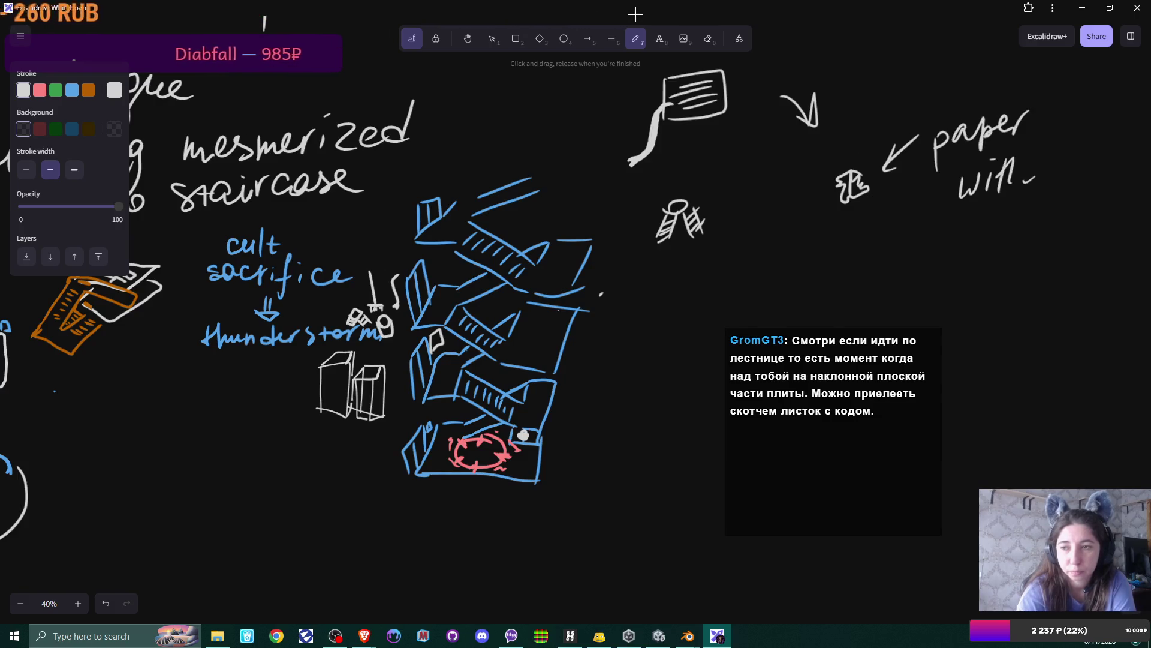
{"action": "mouse_move", "coordinate": [966, 220]}
{"action": "left_mouse_down"}
{"action": "mouse_move", "coordinate": [963, 234]}
{"action": "mouse_move", "coordinate": [974, 220]}
{"action": "left_mouse_up"}
{"action": "mouse_move", "coordinate": [1000, 195]}
{"action": "left_mouse_down"}
{"action": "mouse_move", "coordinate": [1004, 227]}
{"action": "mouse_move", "coordinate": [1033, 218]}
{"action": "left_mouse_up"}
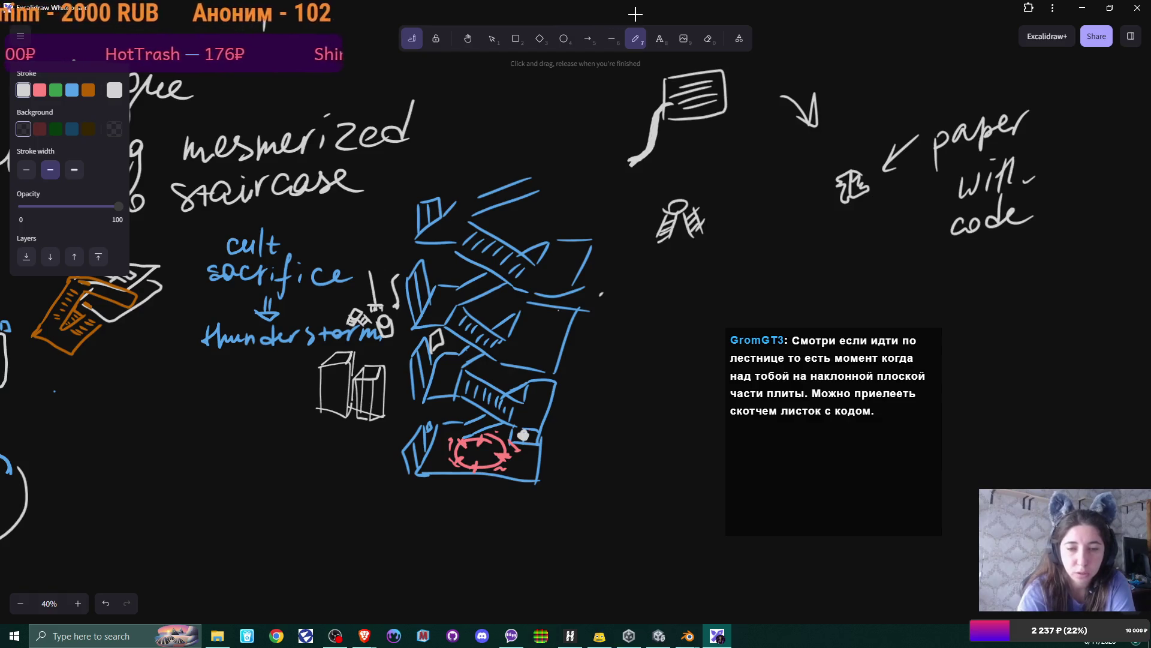
{"action": "left_click_drag", "start_coordinate": [395, 380], "coordinate": [396, 393]}
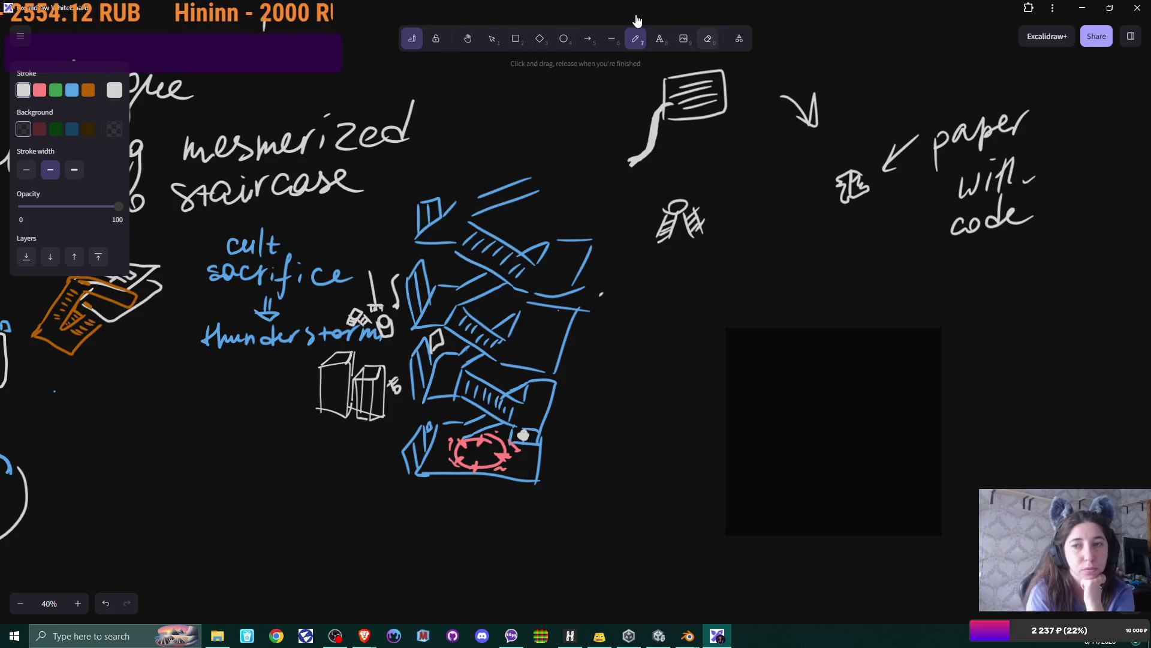
Step: Erase the blue 'cult sacrifice' and 'thunderstorm' notes and their arrow
{"action": "key", "text": "e"}
{"action": "mouse_move", "coordinate": [259, 243]}
{"action": "left_mouse_down"}
{"action": "mouse_move", "coordinate": [264, 374]}
{"action": "mouse_move", "coordinate": [330, 276]}
{"action": "mouse_move", "coordinate": [221, 273]}
{"action": "mouse_move", "coordinate": [270, 234]}
{"action": "mouse_move", "coordinate": [254, 315]}
{"action": "mouse_move", "coordinate": [298, 339]}
{"action": "mouse_move", "coordinate": [378, 333]}
{"action": "mouse_move", "coordinate": [360, 327]}
{"action": "left_mouse_up"}
{"action": "mouse_move", "coordinate": [270, 279]}
{"action": "left_mouse_down"}
{"action": "mouse_move", "coordinate": [270, 312]}
{"action": "mouse_move", "coordinate": [265, 266]}
{"action": "left_mouse_up"}
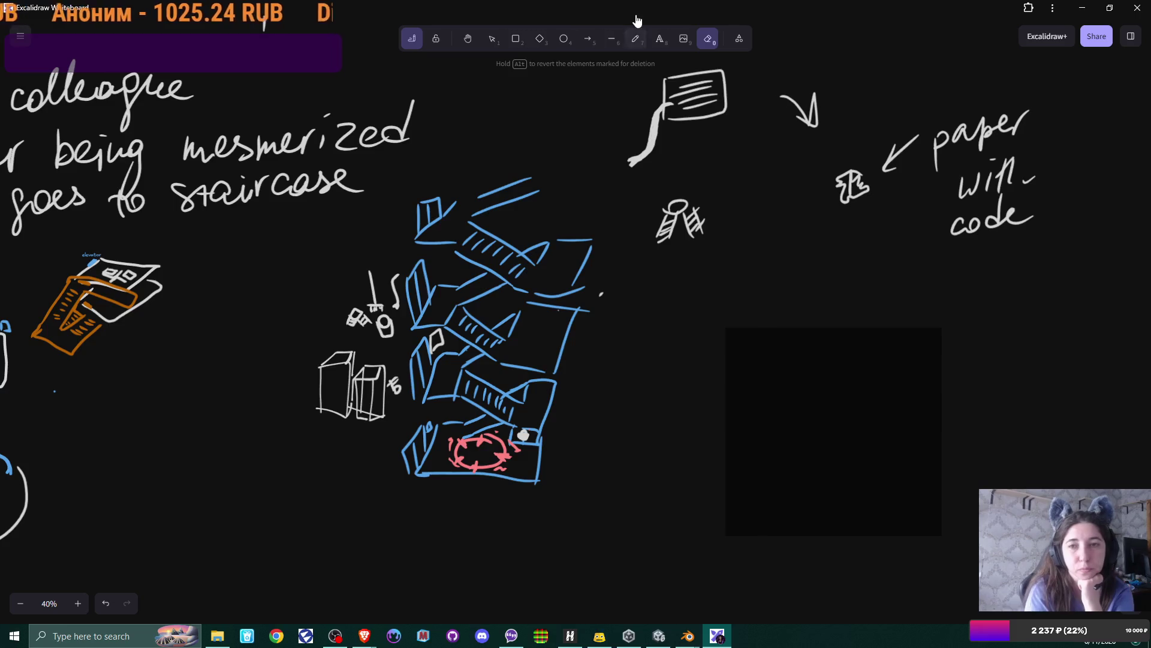
Step: Sketch blue walls, platforms and an arch to the left of the staircase
{"action": "key", "text": "p"}
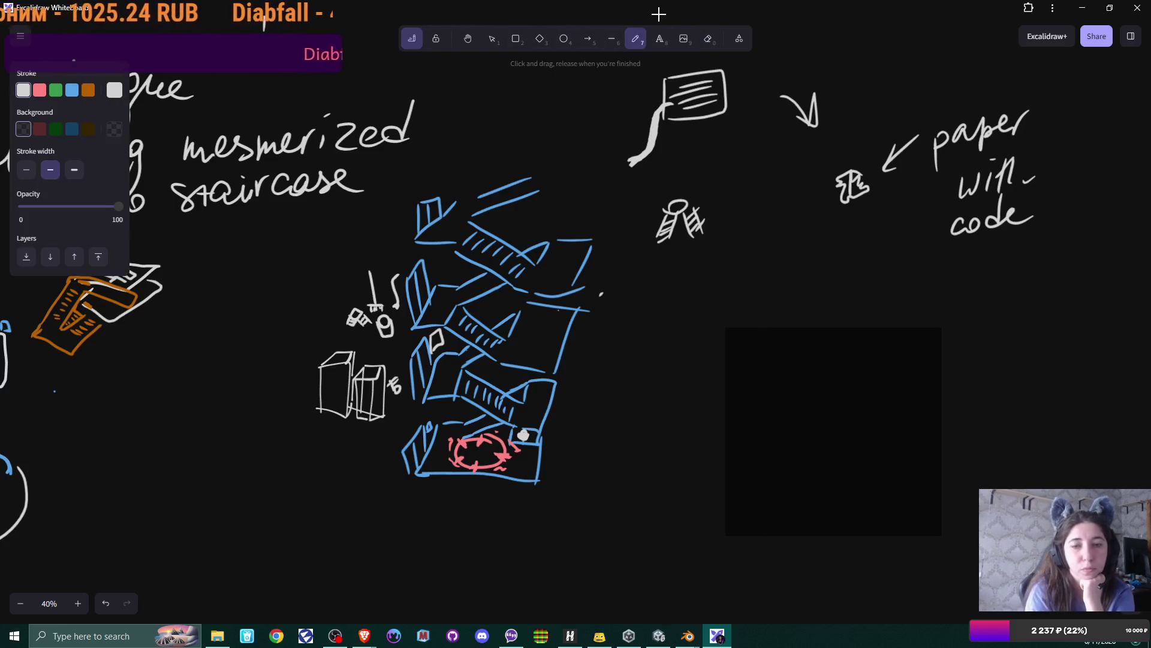
{"action": "key", "text": "s"}
{"action": "key", "text": "r"}
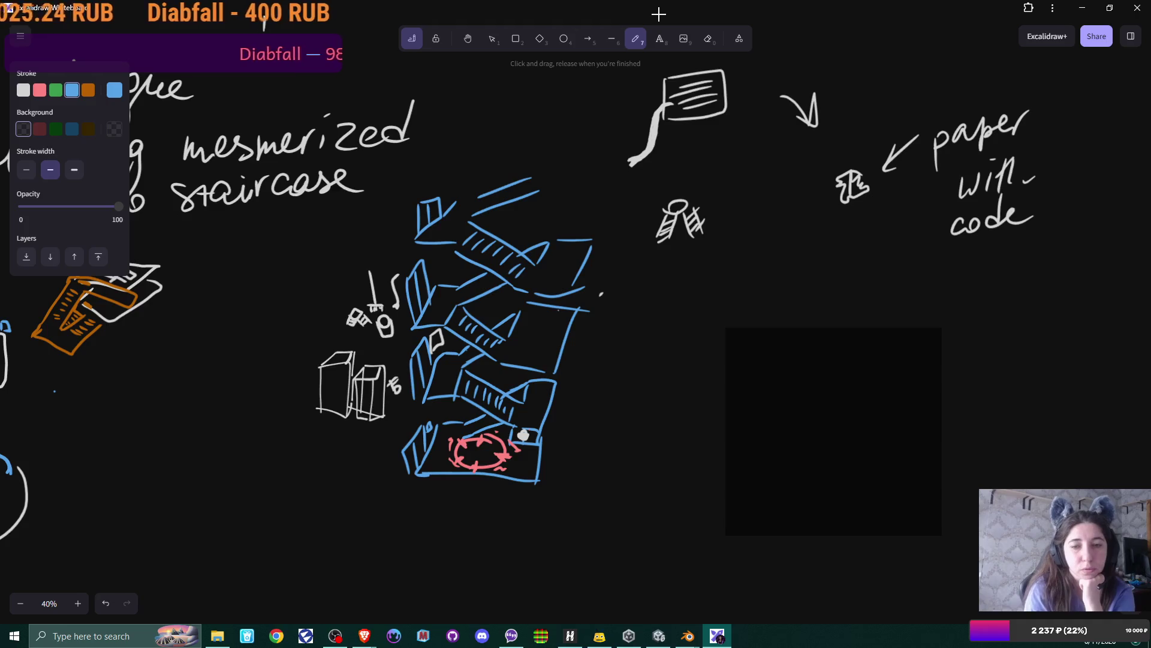
{"action": "left_click_drag", "start_coordinate": [381, 285], "coordinate": [415, 281]}
{"action": "left_click_drag", "start_coordinate": [358, 336], "coordinate": [399, 330]}
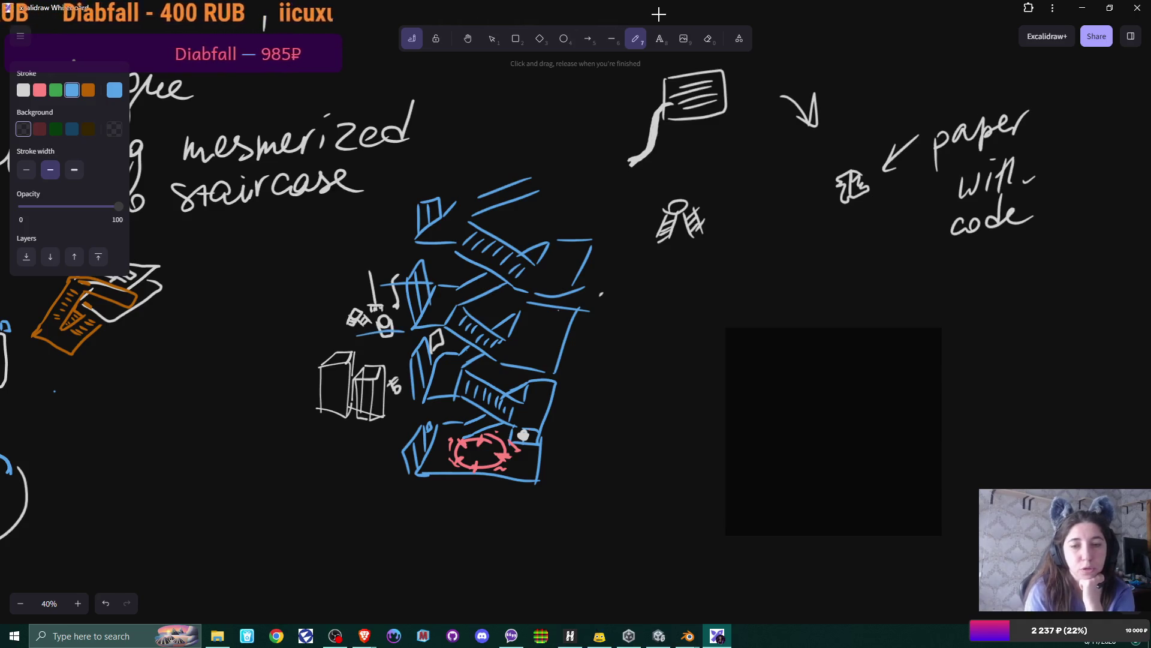
{"action": "mouse_move", "coordinate": [300, 328]}
{"action": "left_mouse_down"}
{"action": "mouse_move", "coordinate": [270, 359]}
{"action": "mouse_move", "coordinate": [345, 339]}
{"action": "mouse_move", "coordinate": [282, 364]}
{"action": "left_mouse_up"}
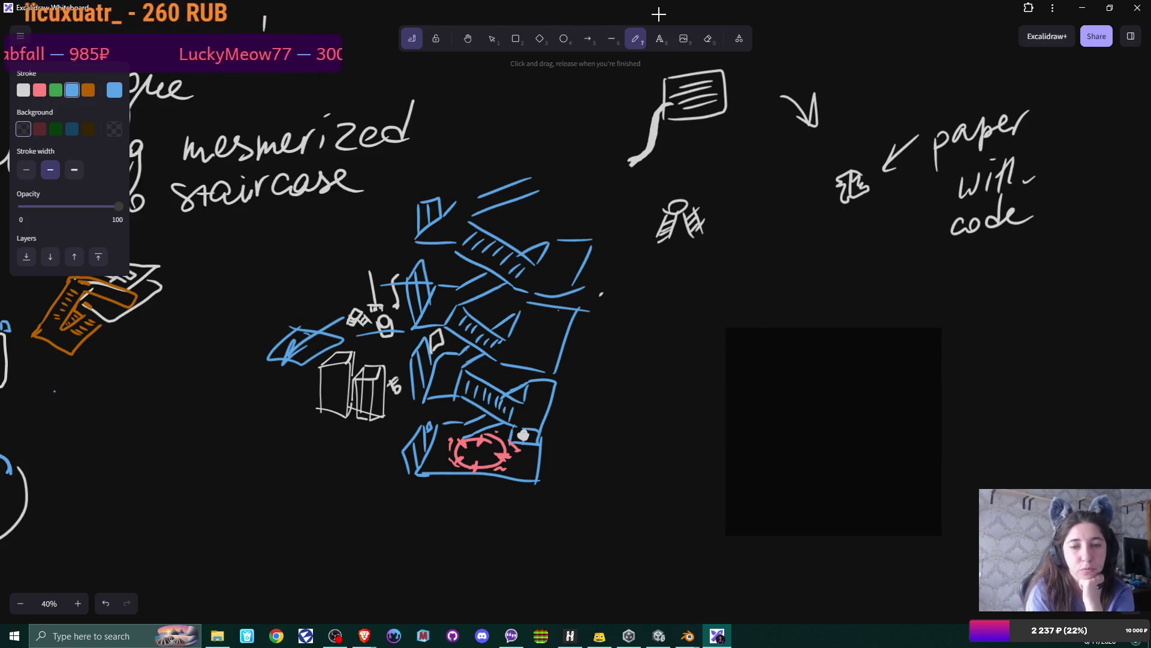
{"action": "mouse_move", "coordinate": [306, 285]}
{"action": "left_mouse_down"}
{"action": "mouse_move", "coordinate": [324, 244]}
{"action": "mouse_move", "coordinate": [343, 276]}
{"action": "mouse_move", "coordinate": [394, 251]}
{"action": "mouse_move", "coordinate": [400, 276]}
{"action": "mouse_move", "coordinate": [258, 329]}
{"action": "left_mouse_up"}
{"action": "mouse_move", "coordinate": [243, 267]}
{"action": "left_mouse_down"}
{"action": "mouse_move", "coordinate": [251, 333]}
{"action": "mouse_move", "coordinate": [282, 295]}
{"action": "mouse_move", "coordinate": [267, 327]}
{"action": "left_mouse_up"}
{"action": "middle_click", "coordinate": [283, 295]}
{"action": "mouse_move", "coordinate": [288, 281]}
{"action": "left_mouse_down"}
{"action": "mouse_move", "coordinate": [287, 257]}
{"action": "mouse_move", "coordinate": [303, 273]}
{"action": "mouse_move", "coordinate": [286, 288]}
{"action": "left_mouse_up"}
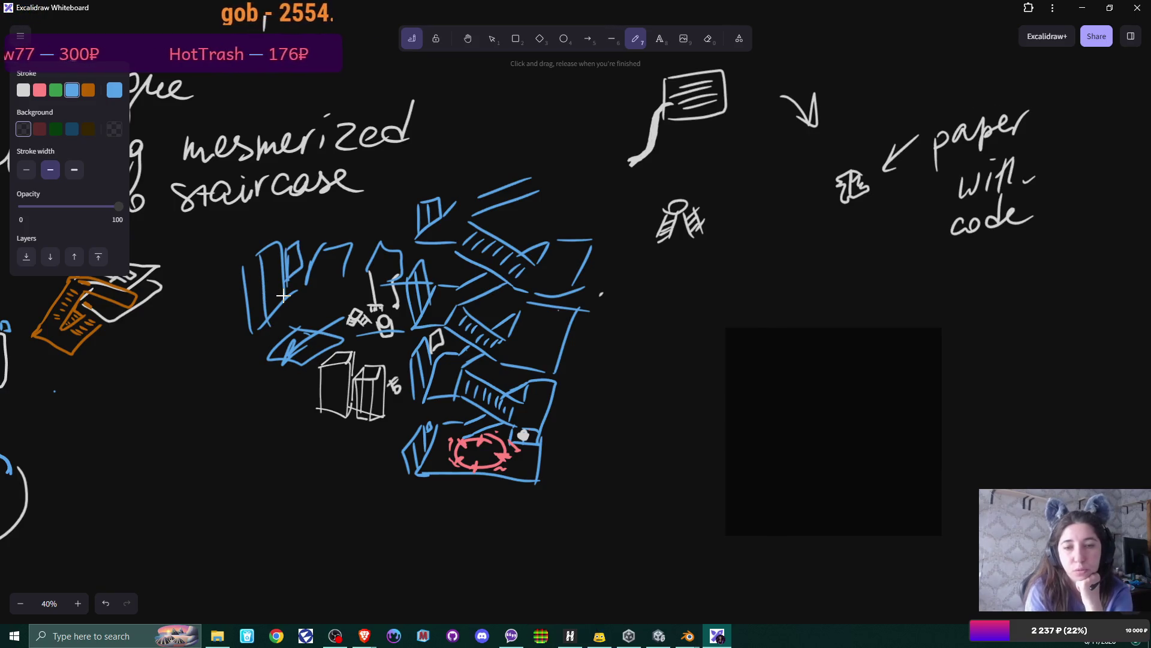
{"action": "mouse_move", "coordinate": [322, 247]}
{"action": "left_mouse_down"}
{"action": "mouse_move", "coordinate": [349, 242]}
{"action": "mouse_move", "coordinate": [325, 268]}
{"action": "mouse_move", "coordinate": [388, 268]}
{"action": "mouse_move", "coordinate": [325, 268]}
{"action": "mouse_move", "coordinate": [343, 273]}
{"action": "mouse_move", "coordinate": [334, 290]}
{"action": "left_mouse_up"}
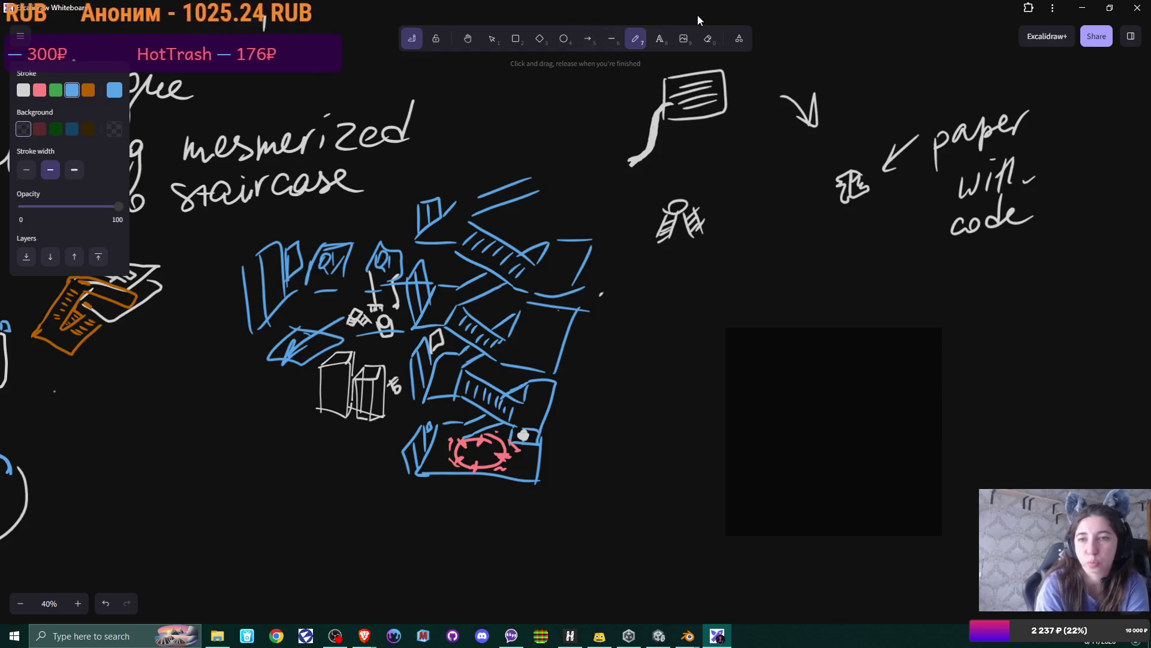
Step: Erase the small loop, box outline and curved tail under the paper note
{"action": "left_click", "coordinate": [708, 38]}
{"action": "left_click_drag", "start_coordinate": [395, 281], "coordinate": [397, 305]}
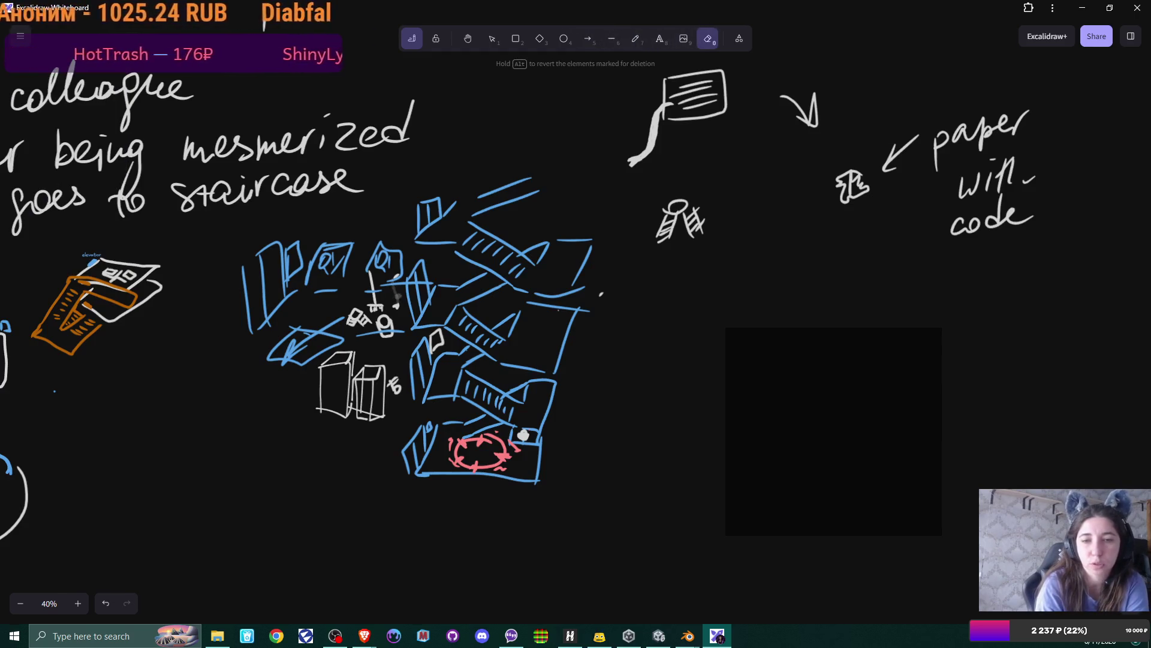
{"action": "left_click_drag", "start_coordinate": [369, 243], "coordinate": [401, 278]}
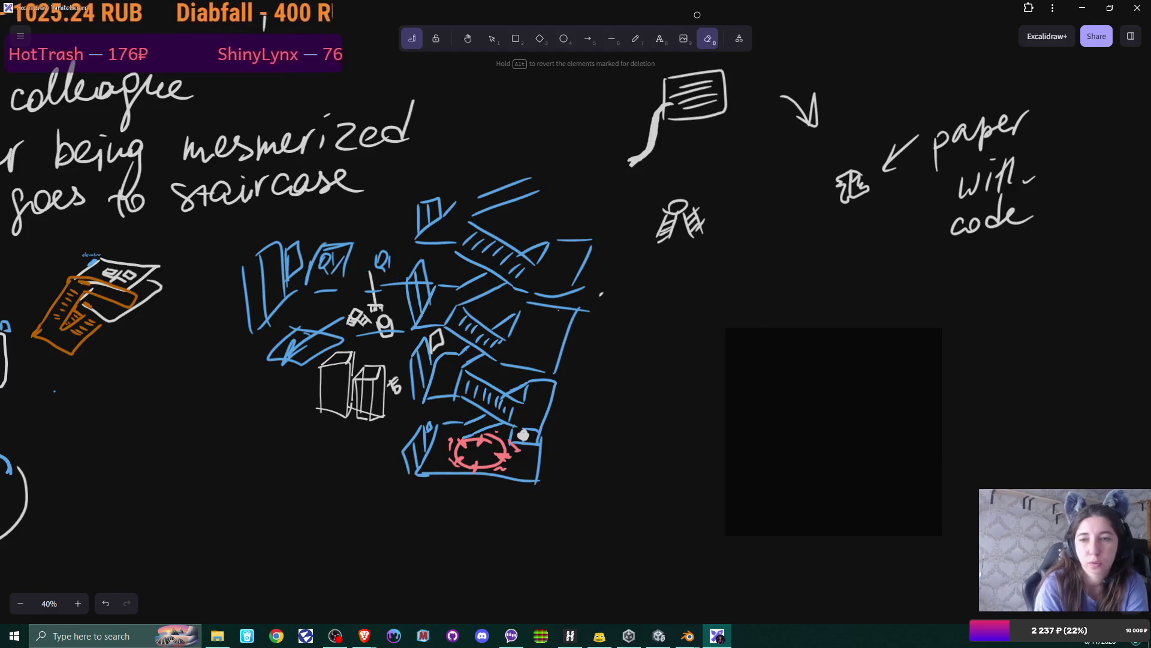
{"action": "left_click_drag", "start_coordinate": [650, 123], "coordinate": [642, 140]}
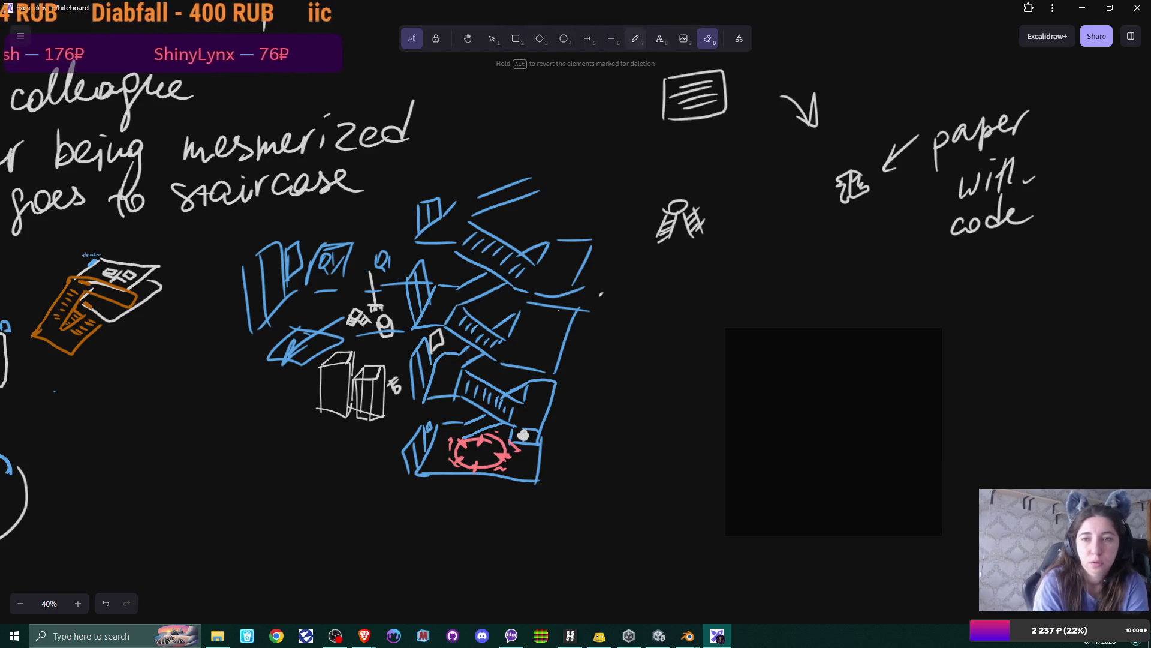
Step: Add a short blue stroke, then small white marks near the figures and under the note
{"action": "key", "text": "p"}
{"action": "left_click_drag", "start_coordinate": [328, 311], "coordinate": [340, 299]}
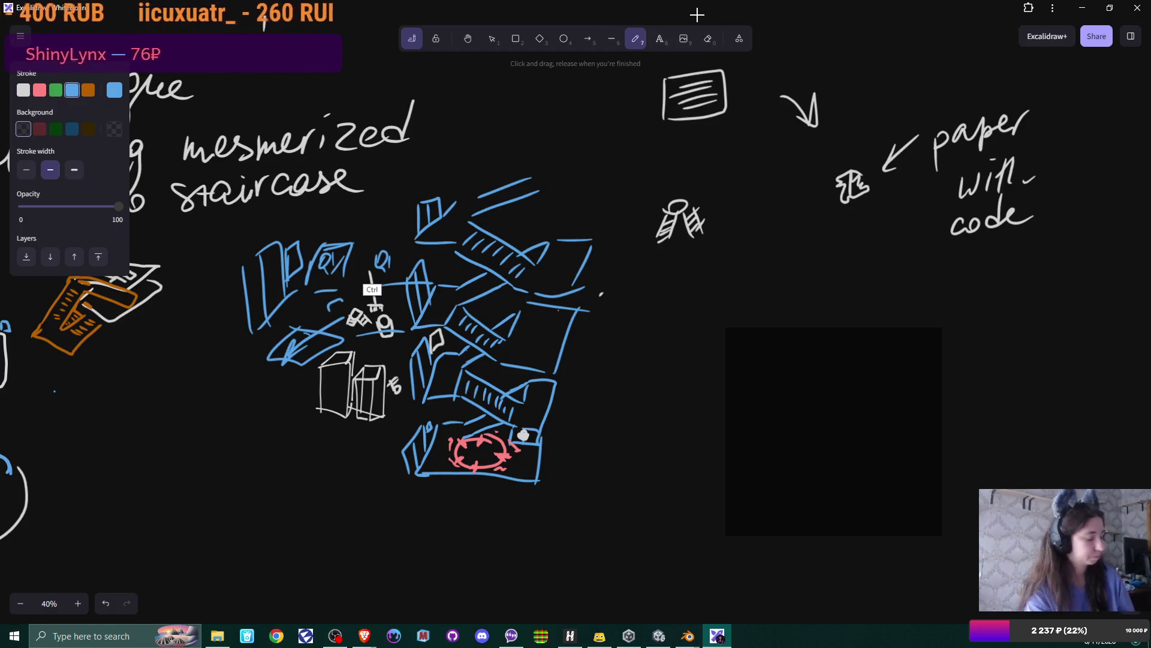
{"action": "key", "text": "s"}
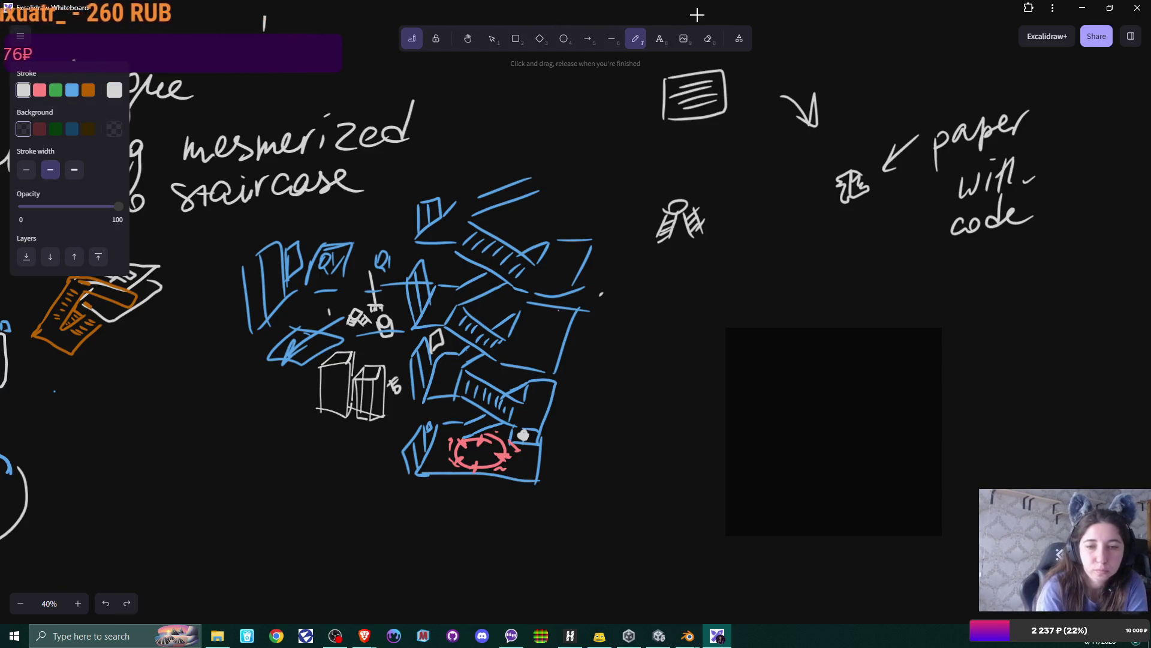
{"action": "left_click_drag", "start_coordinate": [340, 305], "coordinate": [315, 322]}
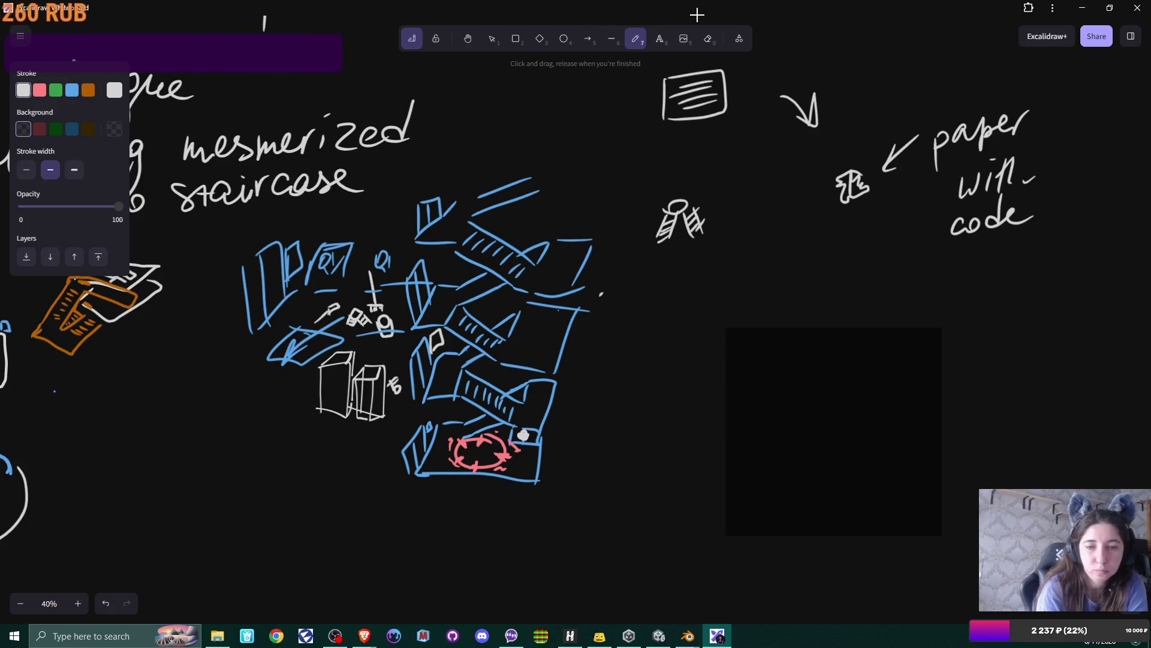
{"action": "mouse_move", "coordinate": [653, 126]}
{"action": "left_mouse_down"}
{"action": "mouse_move", "coordinate": [626, 157]}
{"action": "mouse_move", "coordinate": [641, 133]}
{"action": "left_mouse_up"}
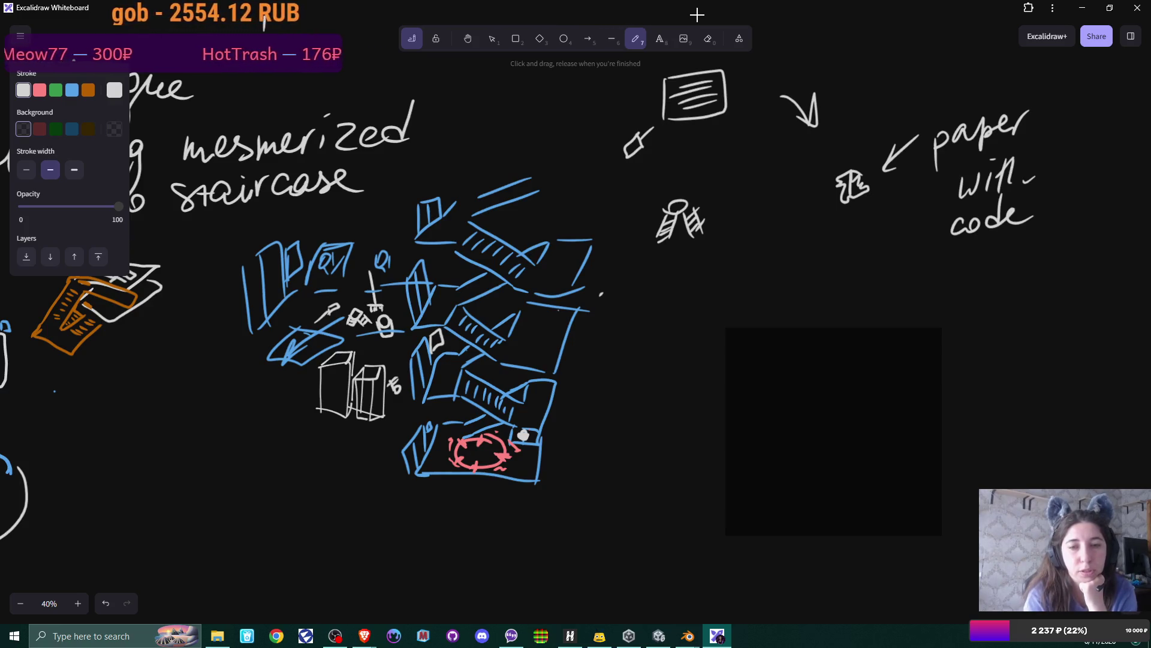
Step: Sketch two small lined paper notes above the stairs and a curved white arrow around its lower left
{"action": "mouse_move", "coordinate": [376, 205]}
{"action": "left_mouse_down"}
{"action": "mouse_move", "coordinate": [377, 232]}
{"action": "mouse_move", "coordinate": [395, 203]}
{"action": "left_mouse_up"}
{"action": "mouse_move", "coordinate": [394, 204]}
{"action": "left_mouse_down"}
{"action": "mouse_move", "coordinate": [395, 230]}
{"action": "mouse_move", "coordinate": [391, 210]}
{"action": "left_mouse_up"}
{"action": "mouse_move", "coordinate": [380, 215]}
{"action": "left_mouse_down"}
{"action": "mouse_move", "coordinate": [391, 214]}
{"action": "mouse_move", "coordinate": [326, 226]}
{"action": "mouse_move", "coordinate": [348, 201]}
{"action": "left_mouse_up"}
{"action": "mouse_move", "coordinate": [347, 203]}
{"action": "left_mouse_down"}
{"action": "mouse_move", "coordinate": [347, 224]}
{"action": "mouse_move", "coordinate": [344, 209]}
{"action": "left_mouse_up"}
{"action": "left_click_drag", "start_coordinate": [332, 217], "coordinate": [344, 215]}
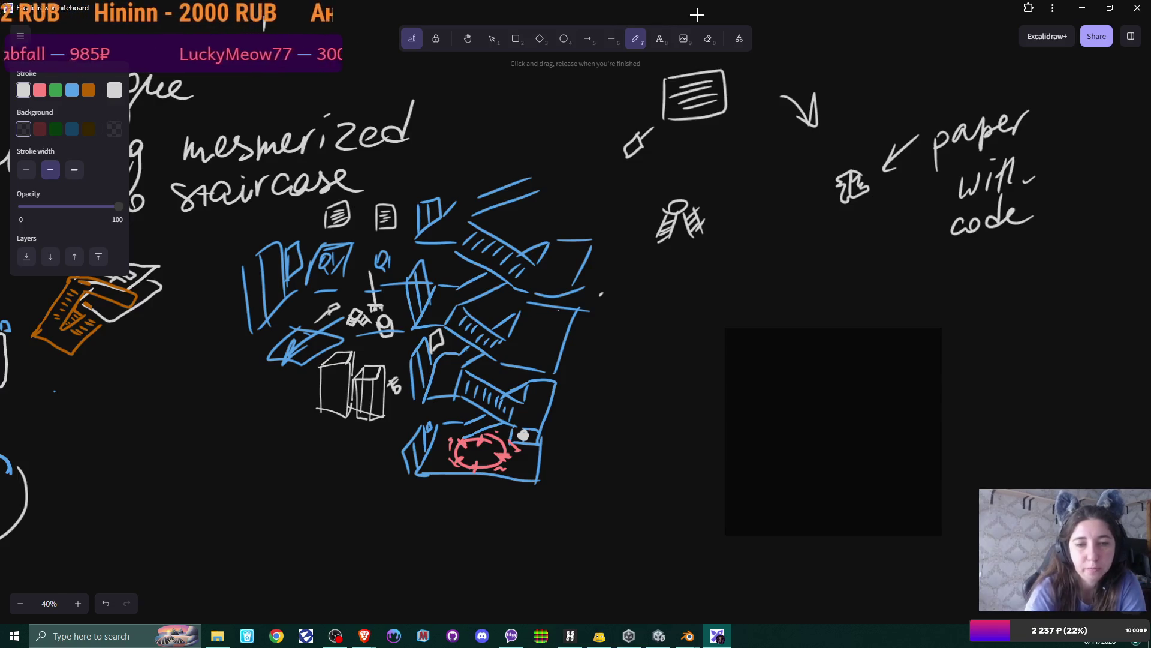
{"action": "mouse_move", "coordinate": [226, 324]}
{"action": "left_mouse_down"}
{"action": "mouse_move", "coordinate": [322, 479]}
{"action": "mouse_move", "coordinate": [345, 479]}
{"action": "mouse_move", "coordinate": [320, 496]}
{"action": "left_mouse_up"}
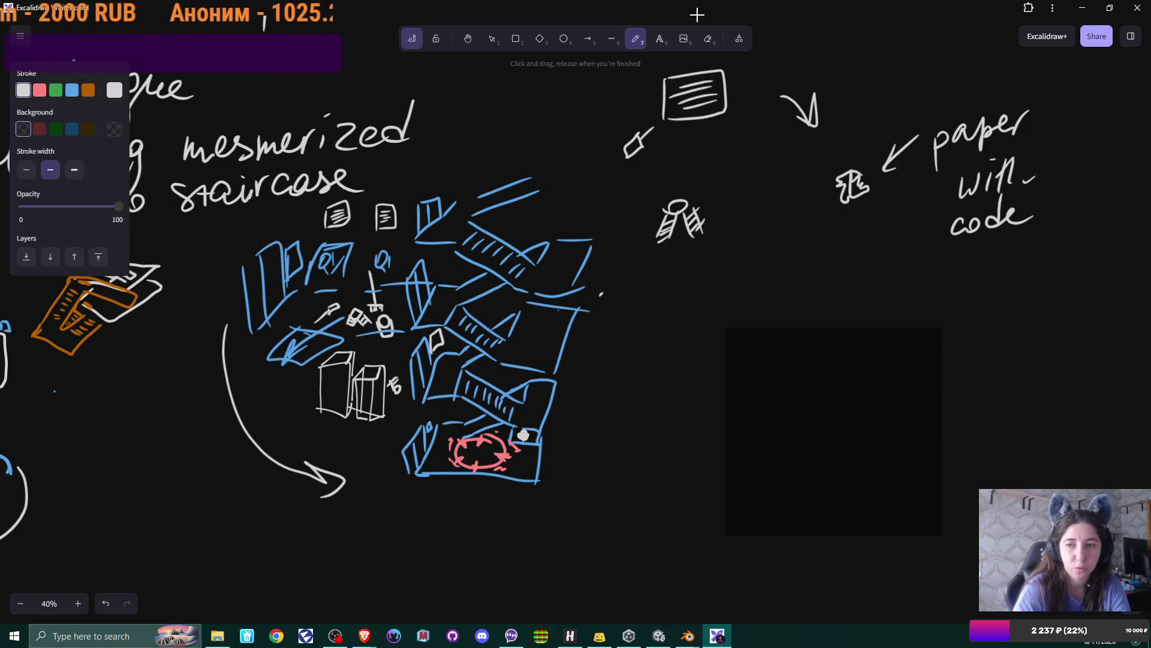
Step: Sketch two white boxes under 'paper with code' and write 'parts' inside the left one
{"action": "left_click_drag", "start_coordinate": [802, 266], "coordinate": [803, 303]}
{"action": "mouse_move", "coordinate": [804, 263]}
{"action": "left_mouse_down"}
{"action": "mouse_move", "coordinate": [874, 240]}
{"action": "mouse_move", "coordinate": [898, 258]}
{"action": "mouse_move", "coordinate": [806, 264]}
{"action": "mouse_move", "coordinate": [894, 297]}
{"action": "left_mouse_up"}
{"action": "mouse_move", "coordinate": [907, 239]}
{"action": "left_mouse_down"}
{"action": "mouse_move", "coordinate": [908, 291]}
{"action": "mouse_move", "coordinate": [916, 270]}
{"action": "mouse_move", "coordinate": [945, 270]}
{"action": "mouse_move", "coordinate": [945, 293]}
{"action": "left_mouse_up"}
{"action": "mouse_move", "coordinate": [949, 246]}
{"action": "left_mouse_down"}
{"action": "mouse_move", "coordinate": [989, 234]}
{"action": "mouse_move", "coordinate": [1028, 248]}
{"action": "mouse_move", "coordinate": [955, 247]}
{"action": "left_mouse_up"}
{"action": "left_click_drag", "start_coordinate": [954, 287], "coordinate": [1015, 285]}
{"action": "left_click_drag", "start_coordinate": [1033, 241], "coordinate": [1010, 289]}
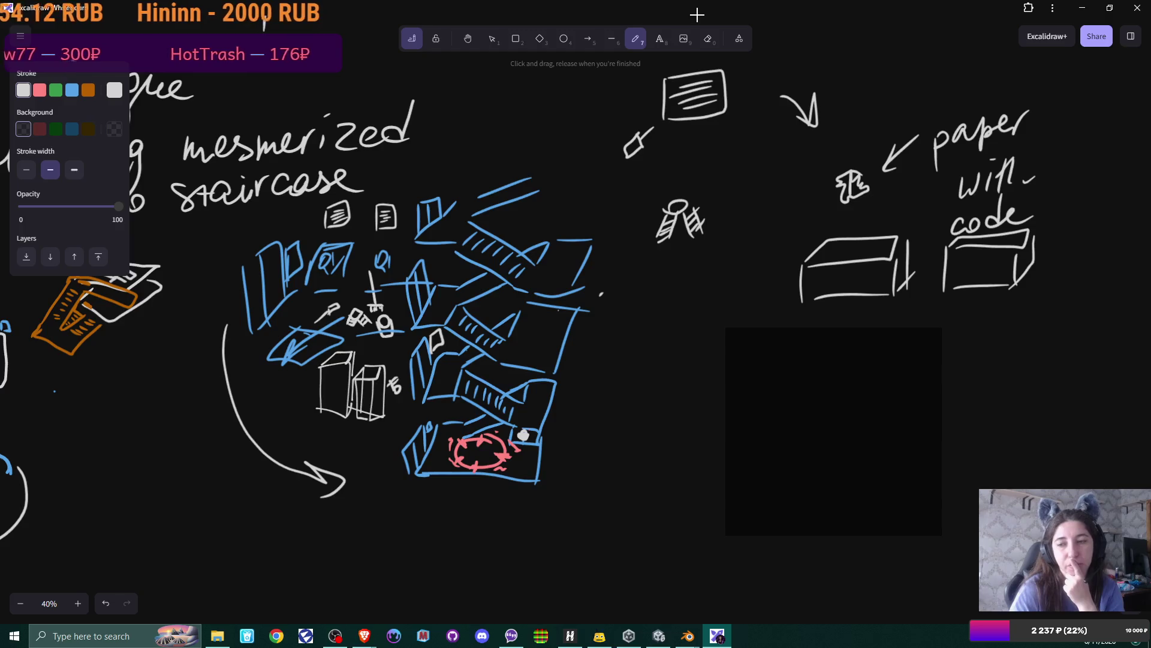
{"action": "mouse_move", "coordinate": [806, 271]}
{"action": "left_mouse_down"}
{"action": "mouse_move", "coordinate": [813, 288]}
{"action": "mouse_move", "coordinate": [852, 271]}
{"action": "mouse_move", "coordinate": [859, 284]}
{"action": "left_mouse_up"}
{"action": "left_click_drag", "start_coordinate": [875, 268], "coordinate": [867, 285]}
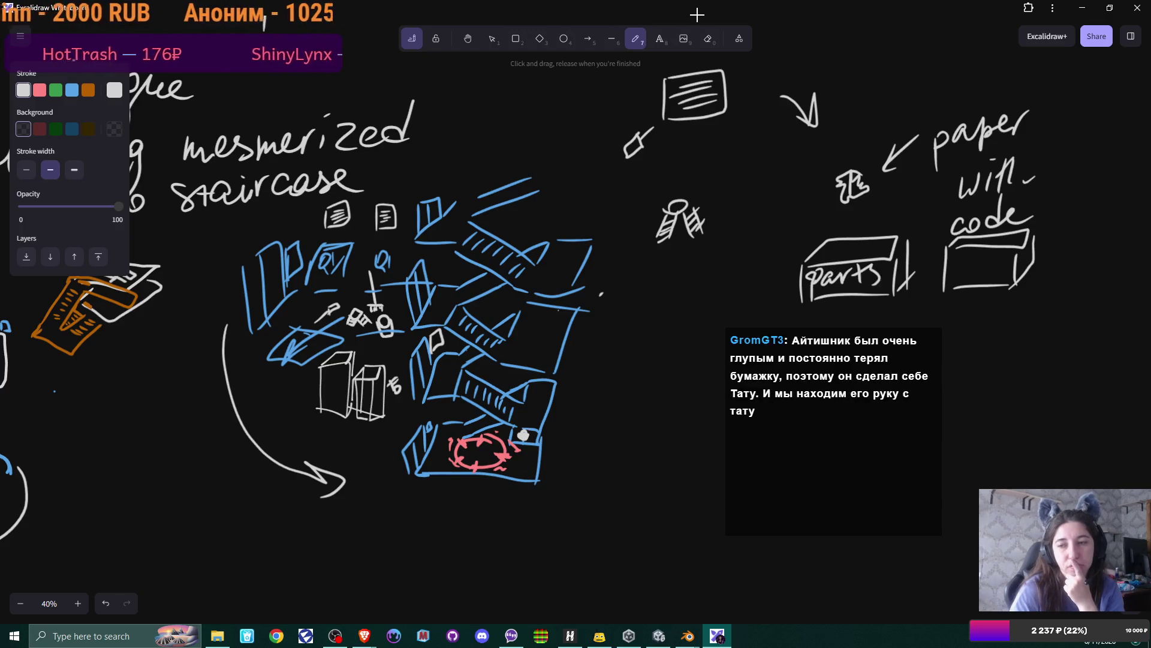
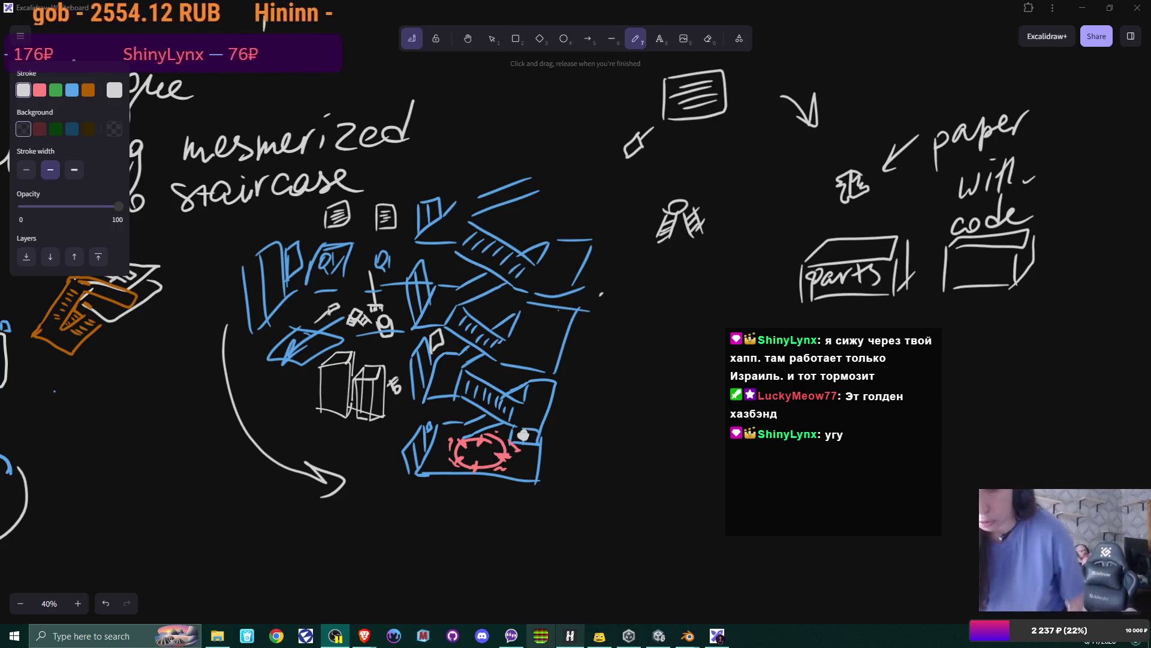
Step: Check the Happ VPN window, then put it away to reveal the Excalidraw canvas
{"action": "left_click", "coordinate": [571, 639]}
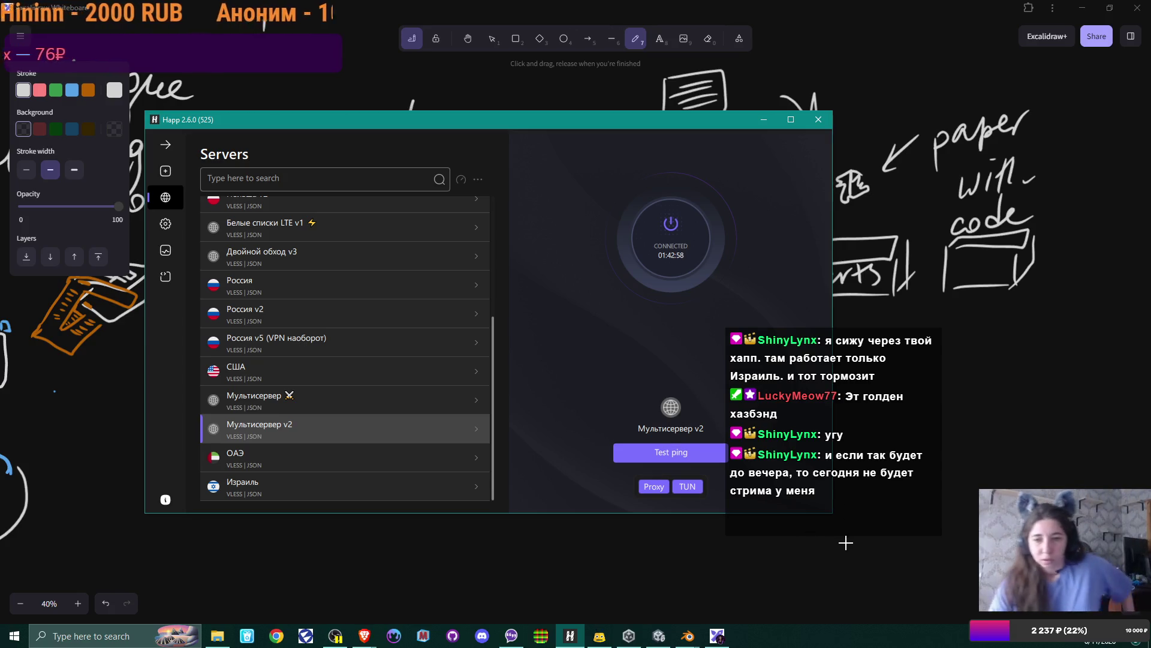
{"action": "scroll", "coordinate": [382, 353], "scroll_direction": "up", "scroll_amount": 3}
{"action": "scroll", "coordinate": [382, 353], "scroll_direction": "up", "scroll_amount": 1}
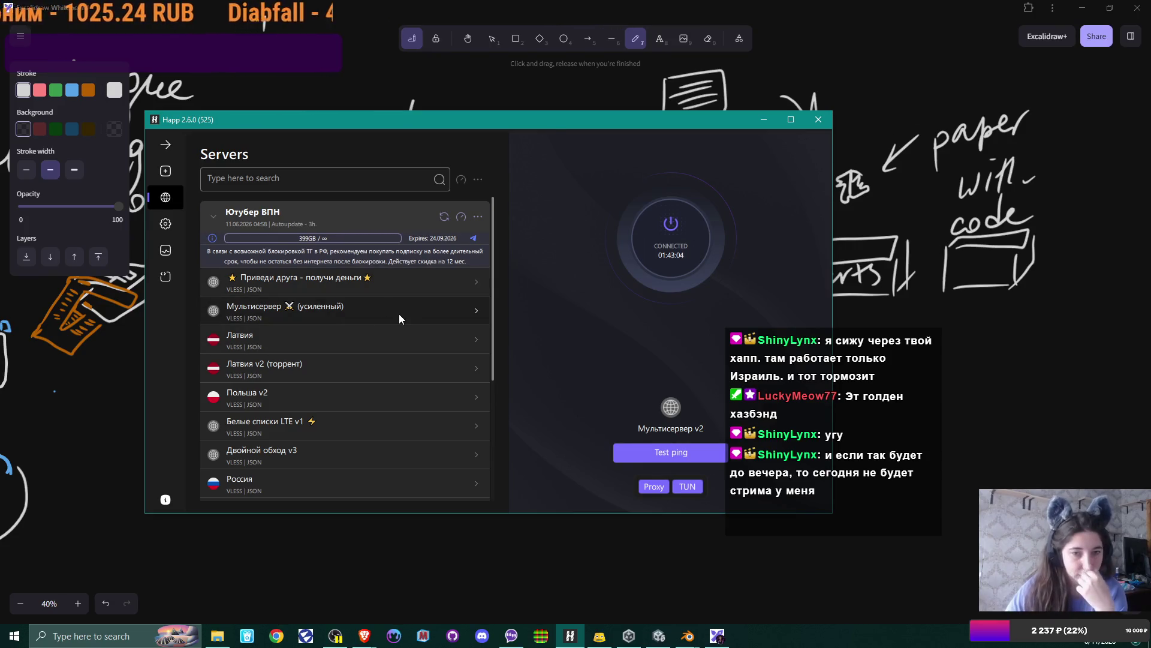
{"action": "left_click", "coordinate": [762, 120]}
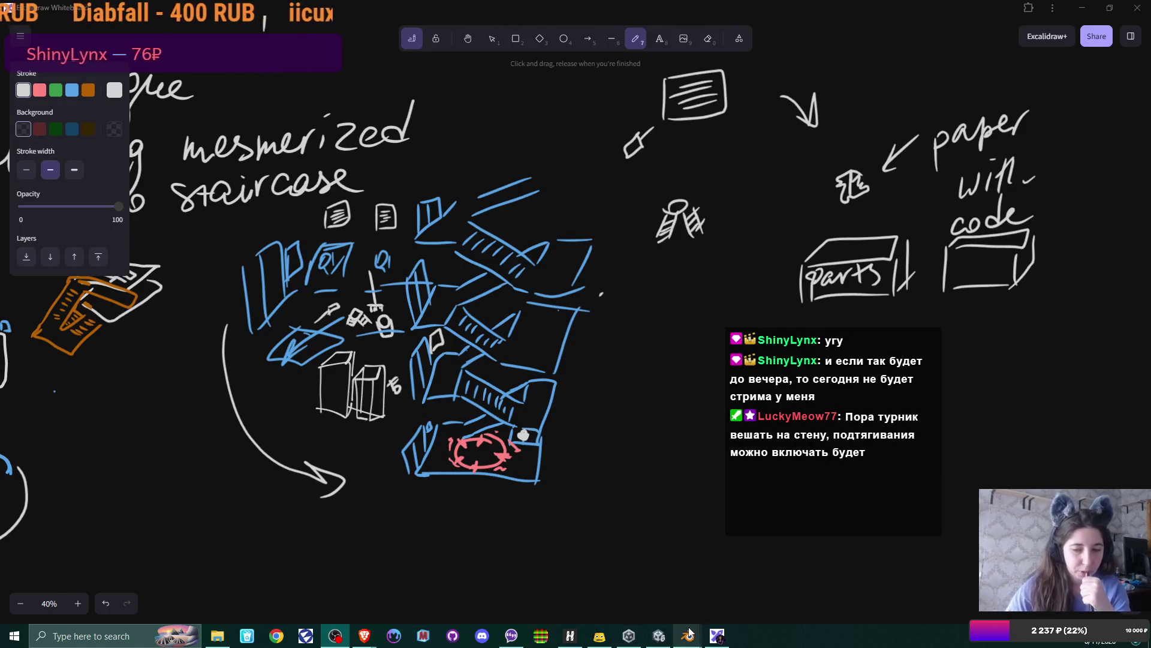
Step: Pan the canvas over the text list, numbered sketches and the paper-with-code sketch
{"action": "left_click_drag", "start_coordinate": [131, 314], "coordinate": [596, 478]}
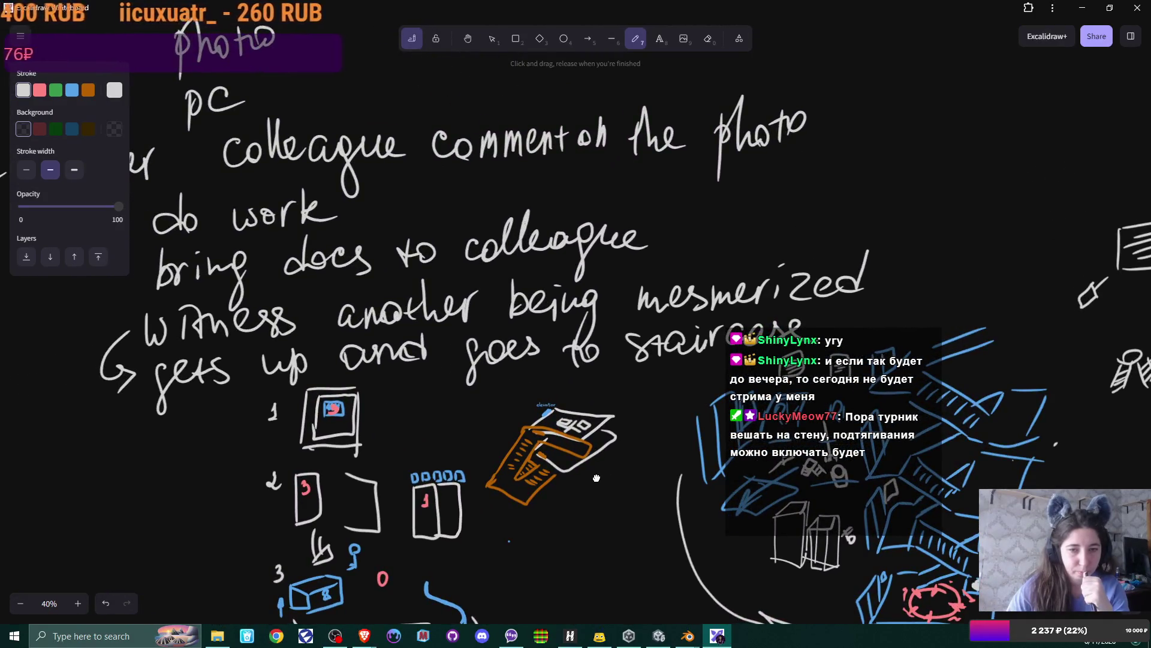
{"action": "scroll", "coordinate": [597, 478], "scroll_direction": "right", "scroll_amount": 5}
{"action": "scroll", "coordinate": [597, 478], "scroll_direction": "down", "scroll_amount": 3}
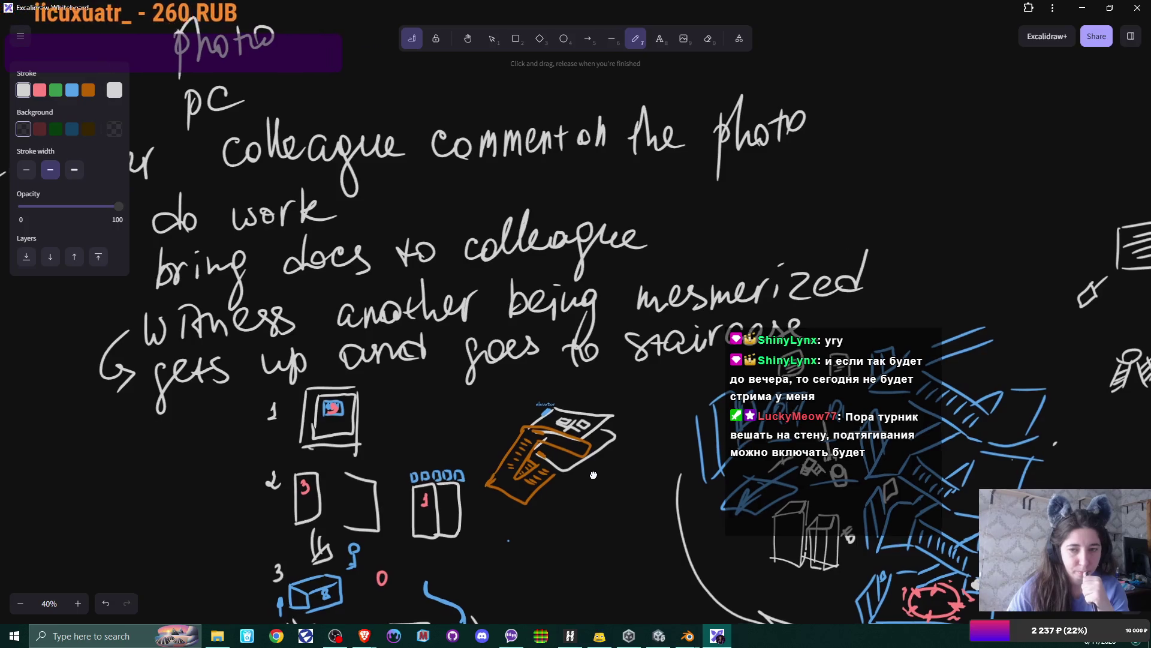
{"action": "mouse_move", "coordinate": [544, 444]}
{"action": "left_mouse_down"}
{"action": "mouse_move", "coordinate": [467, 392]}
{"action": "mouse_move", "coordinate": [349, 389]}
{"action": "left_mouse_up"}
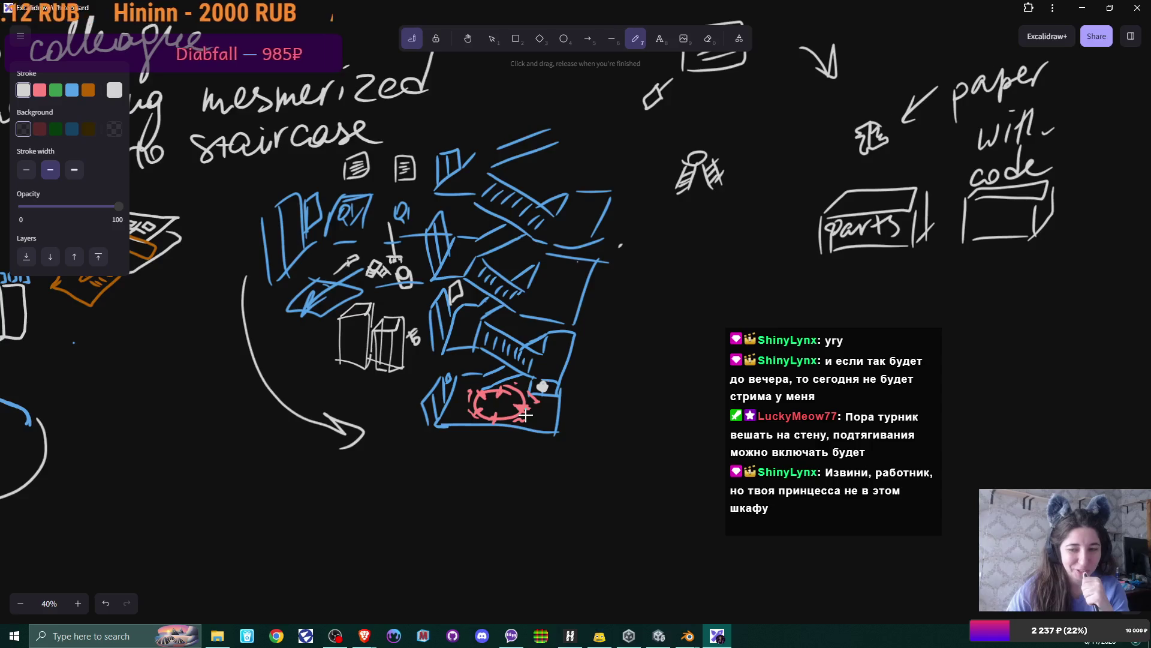
{"action": "scroll", "coordinate": [526, 414], "scroll_direction": "right", "scroll_amount": 1}
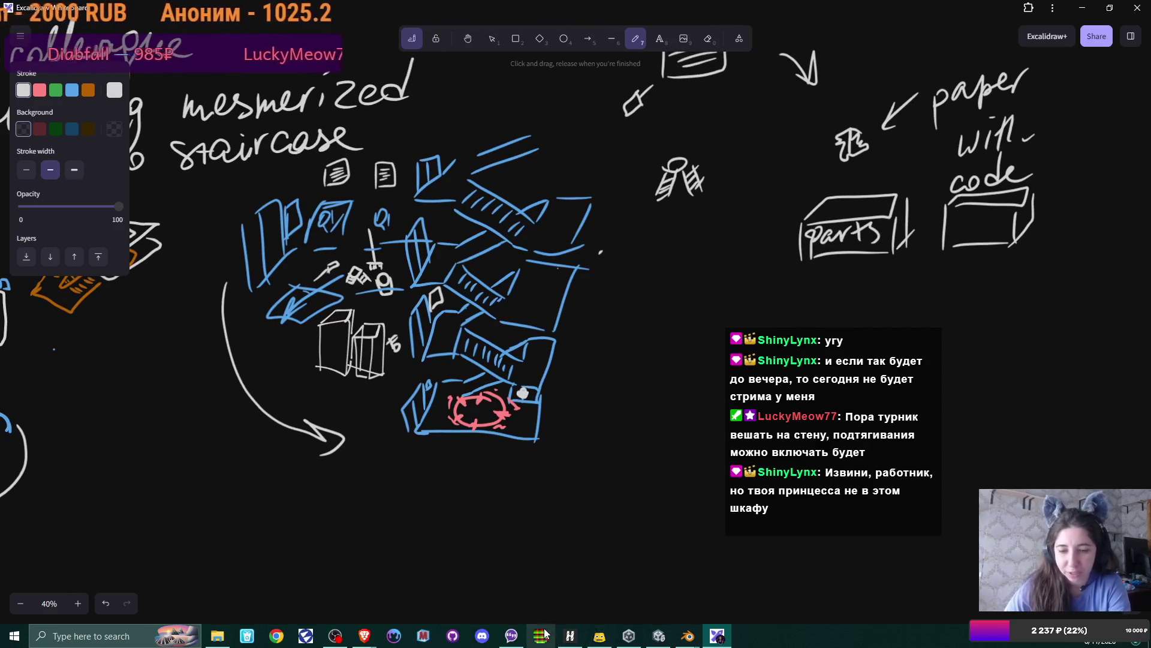
Step: Look at the story notes on the Miro board, then return to the Excalidraw storyboard
{"action": "mouse_move", "coordinate": [365, 636]}
{"action": "left_click", "coordinate": [418, 576]}
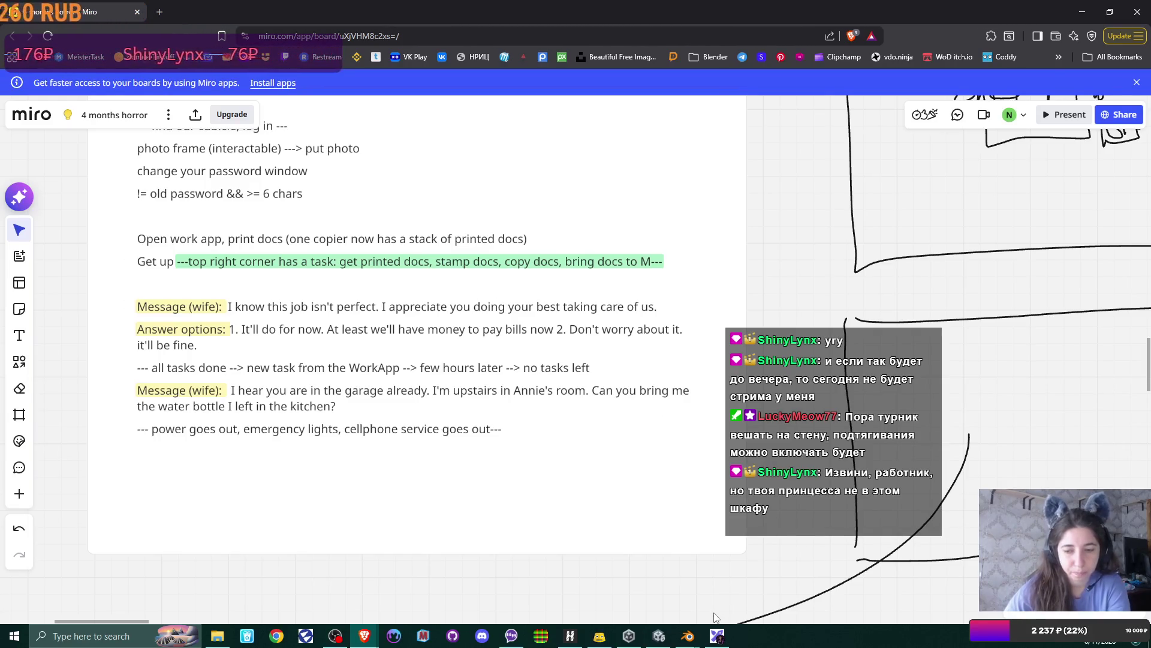
{"action": "left_click", "coordinate": [719, 639]}
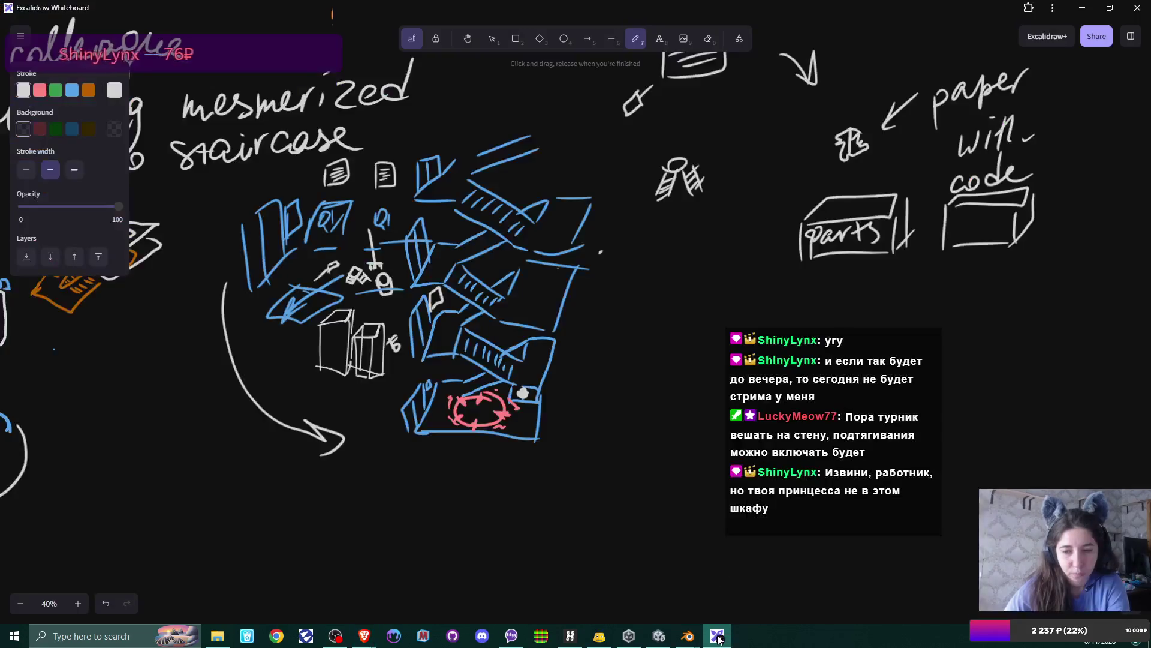
{"action": "left_click_drag", "start_coordinate": [600, 362], "coordinate": [594, 390]}
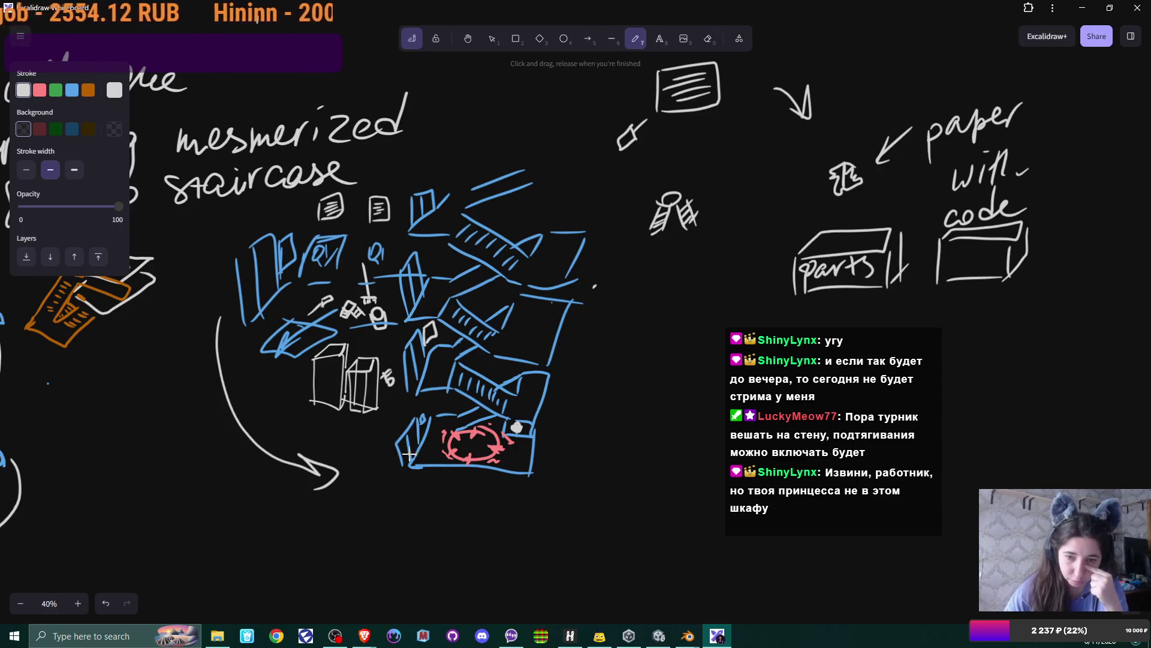
Step: Centre the empty area under the parts box and draw a white tilted table top there
{"action": "scroll", "coordinate": [359, 438], "scroll_direction": "left", "scroll_amount": 3}
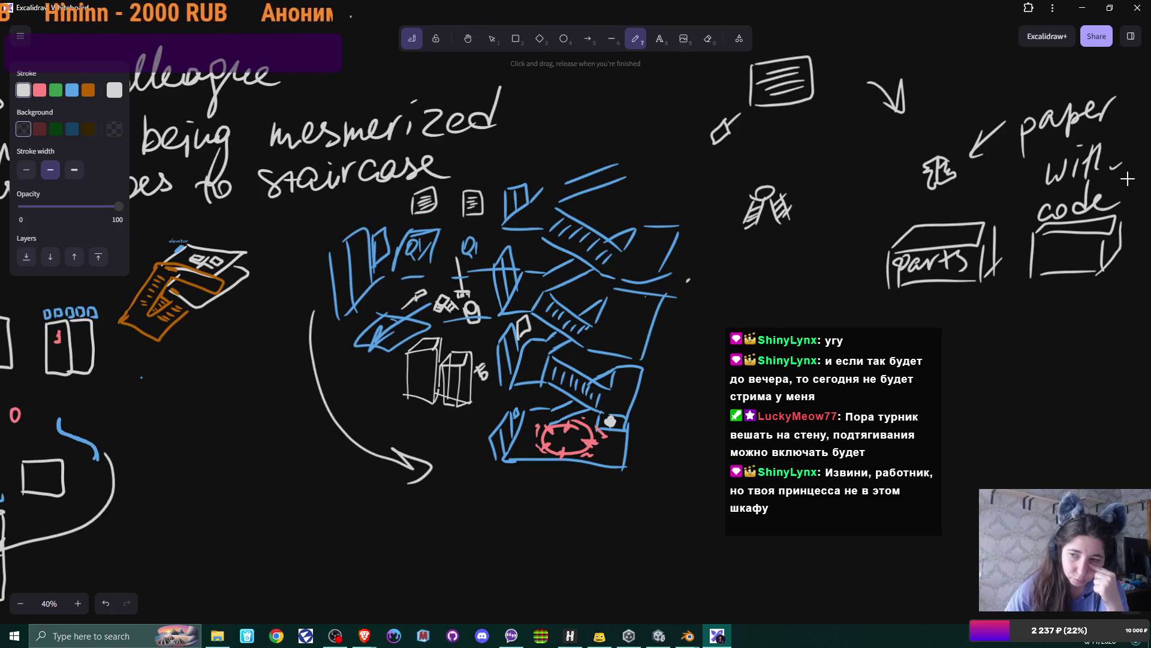
{"action": "scroll", "coordinate": [766, 326], "scroll_direction": "right", "scroll_amount": 8}
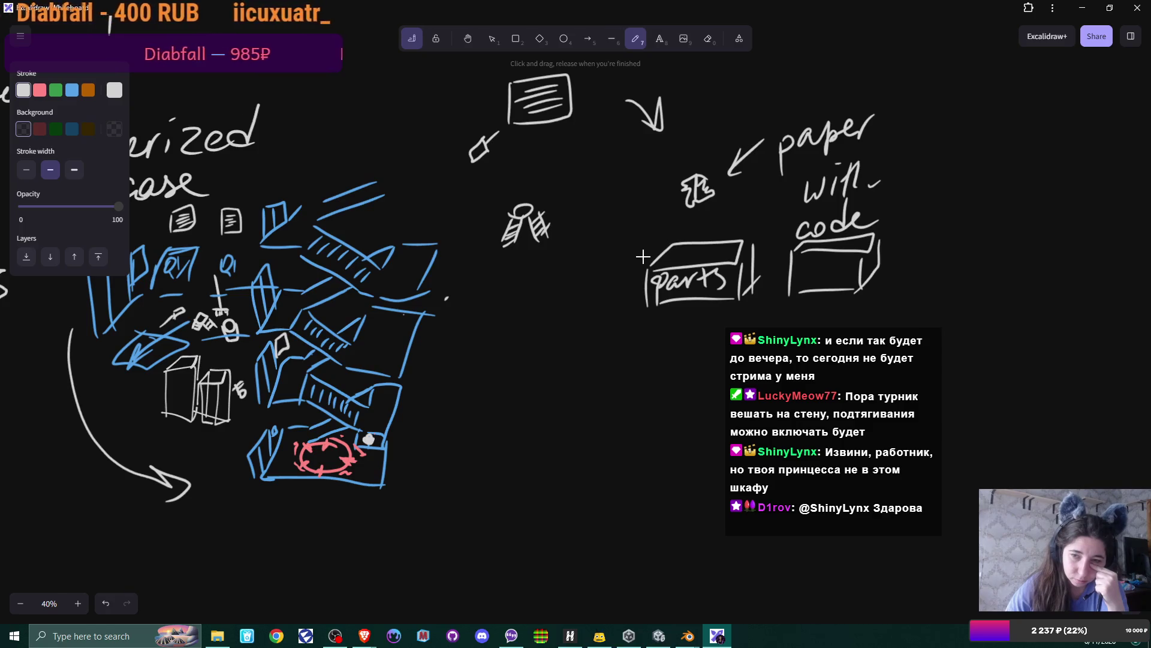
{"action": "left_click_drag", "start_coordinate": [618, 258], "coordinate": [660, 263]}
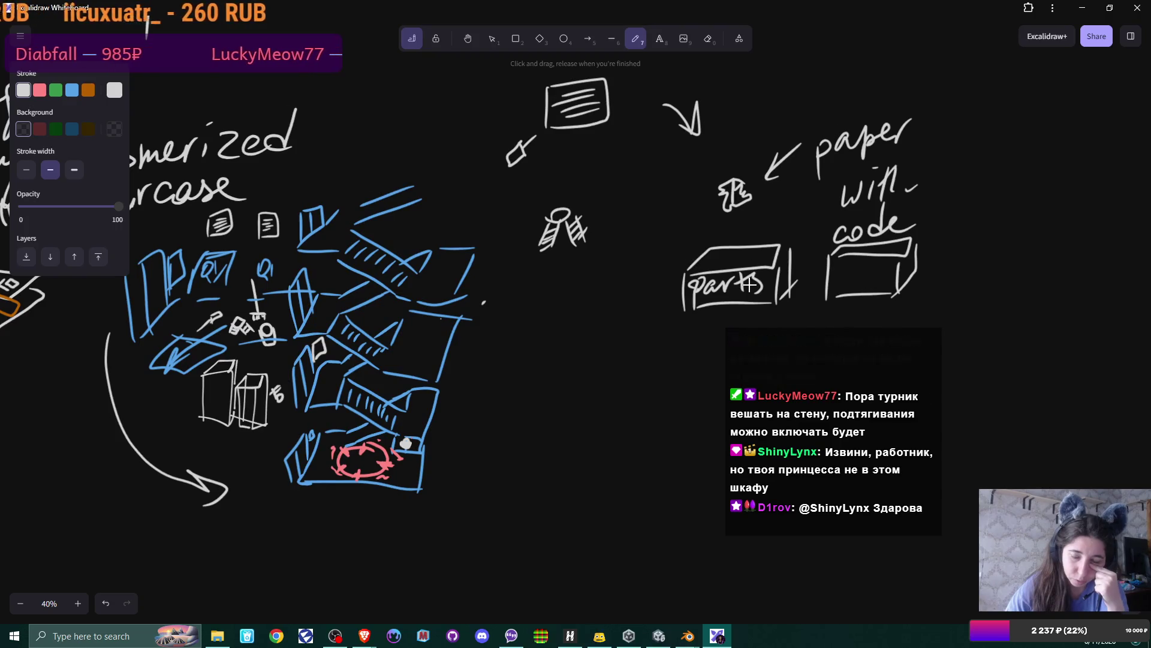
{"action": "scroll", "coordinate": [690, 288], "scroll_direction": "right", "scroll_amount": 3}
{"action": "scroll", "coordinate": [690, 288], "scroll_direction": "down", "scroll_amount": 1}
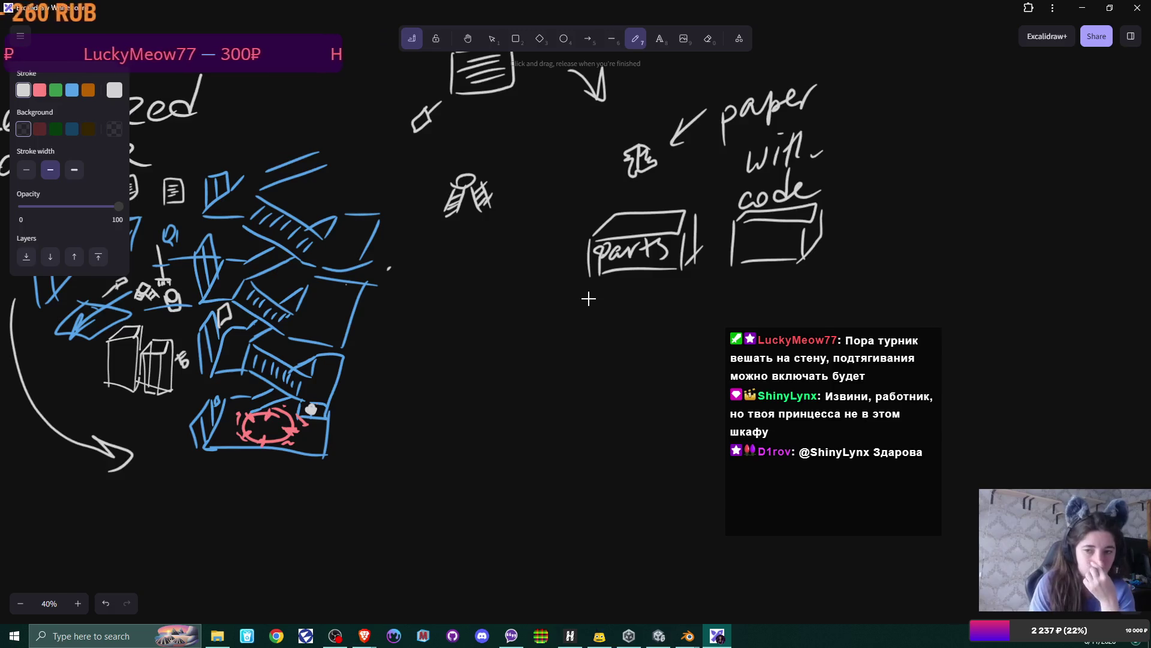
{"action": "mouse_move", "coordinate": [538, 328]}
{"action": "left_mouse_down"}
{"action": "mouse_move", "coordinate": [567, 305]}
{"action": "mouse_move", "coordinate": [660, 310]}
{"action": "mouse_move", "coordinate": [633, 352]}
{"action": "mouse_move", "coordinate": [665, 317]}
{"action": "left_mouse_up"}
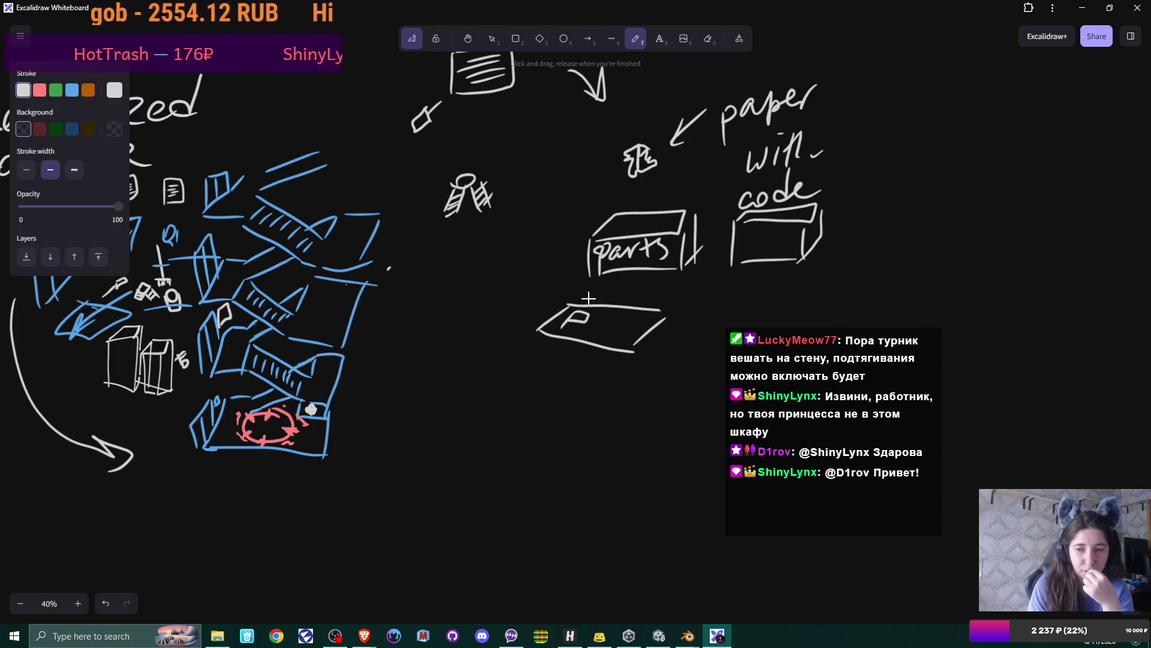
Step: Add a second paper on the table top and draw left and right legs underneath
{"action": "left_click_drag", "start_coordinate": [623, 317], "coordinate": [634, 322]}
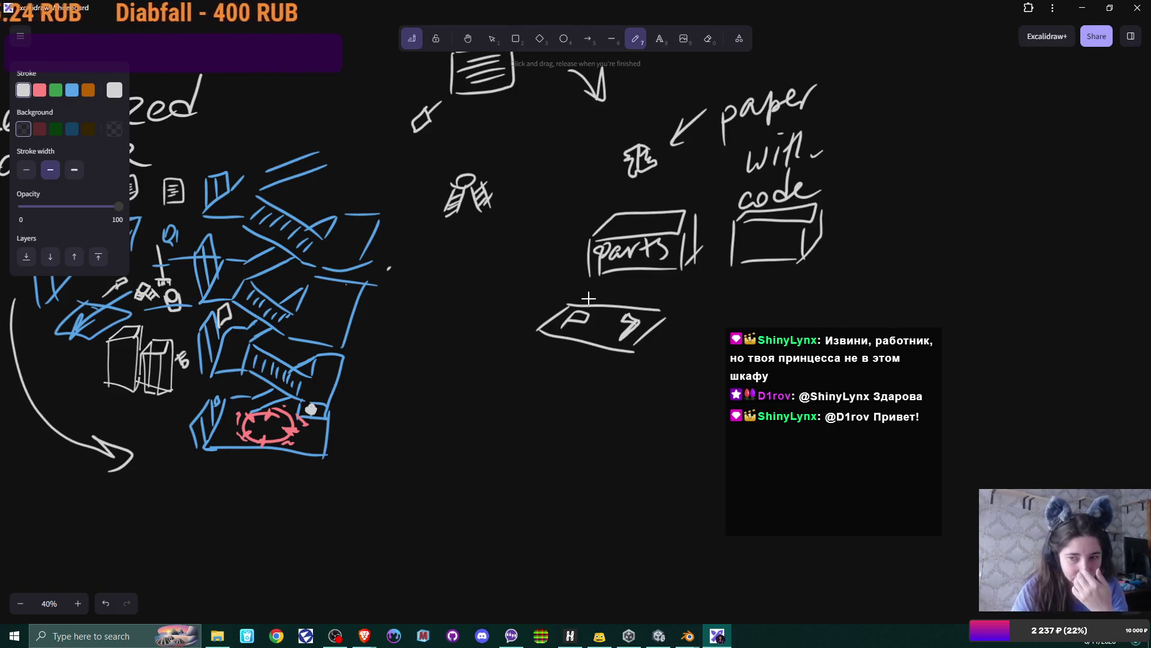
{"action": "left_click_drag", "start_coordinate": [667, 311], "coordinate": [665, 346]}
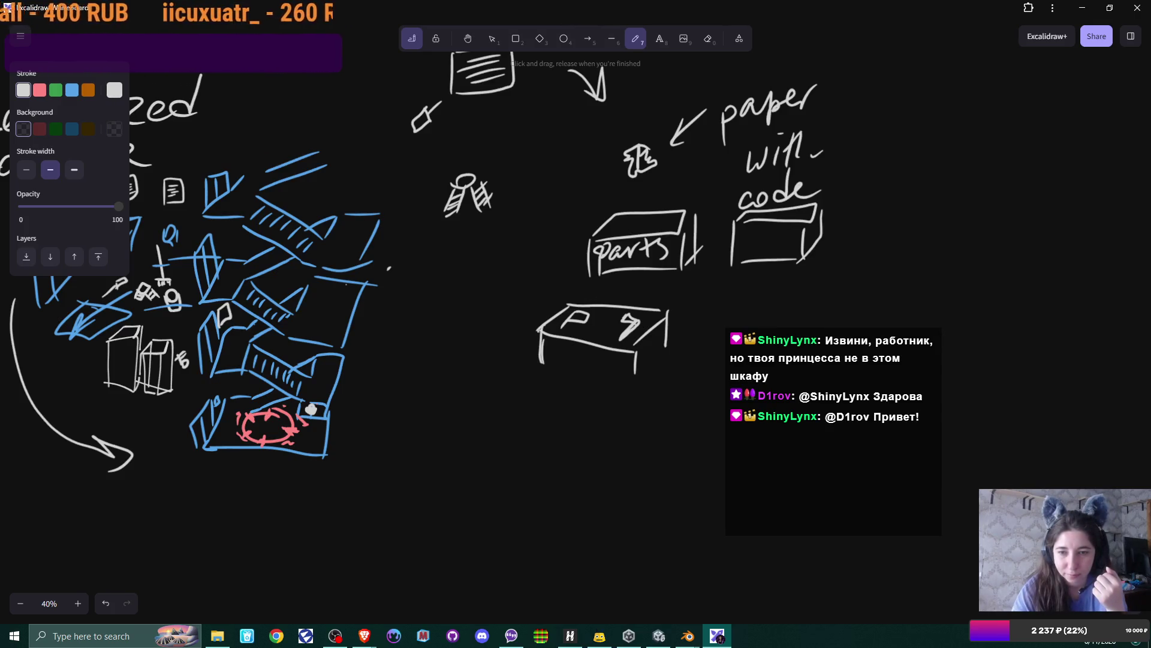
{"action": "left_click_drag", "start_coordinate": [631, 352], "coordinate": [636, 373]}
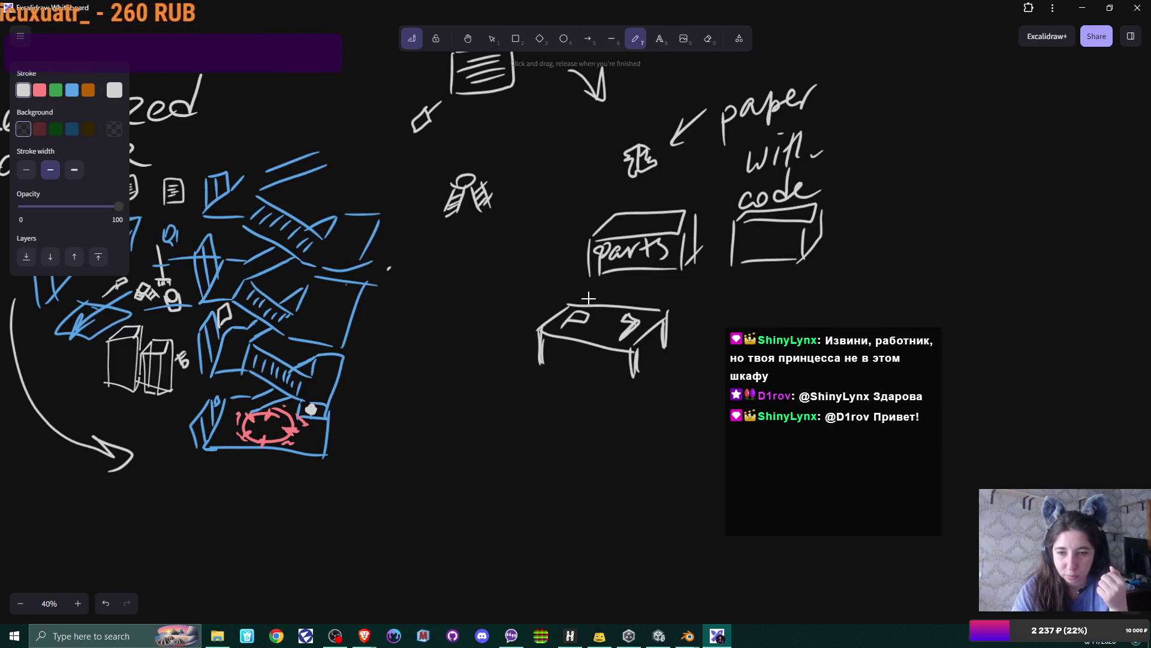
{"action": "left_click_drag", "start_coordinate": [543, 344], "coordinate": [544, 372]}
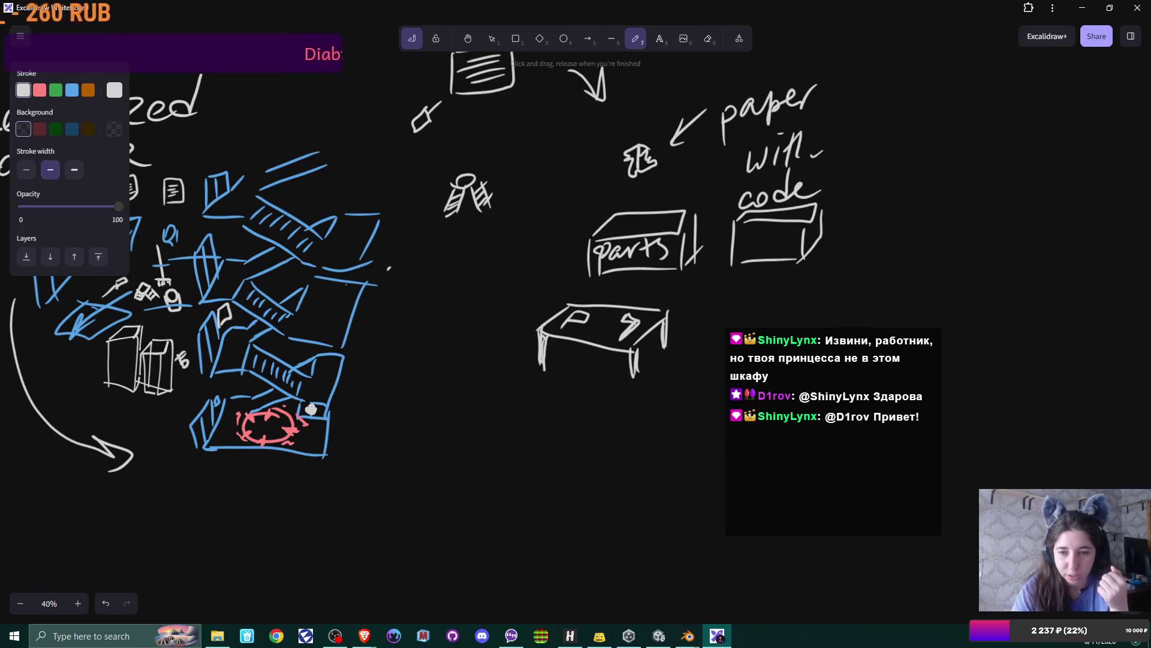
{"action": "left_click_drag", "start_coordinate": [635, 373], "coordinate": [635, 380]}
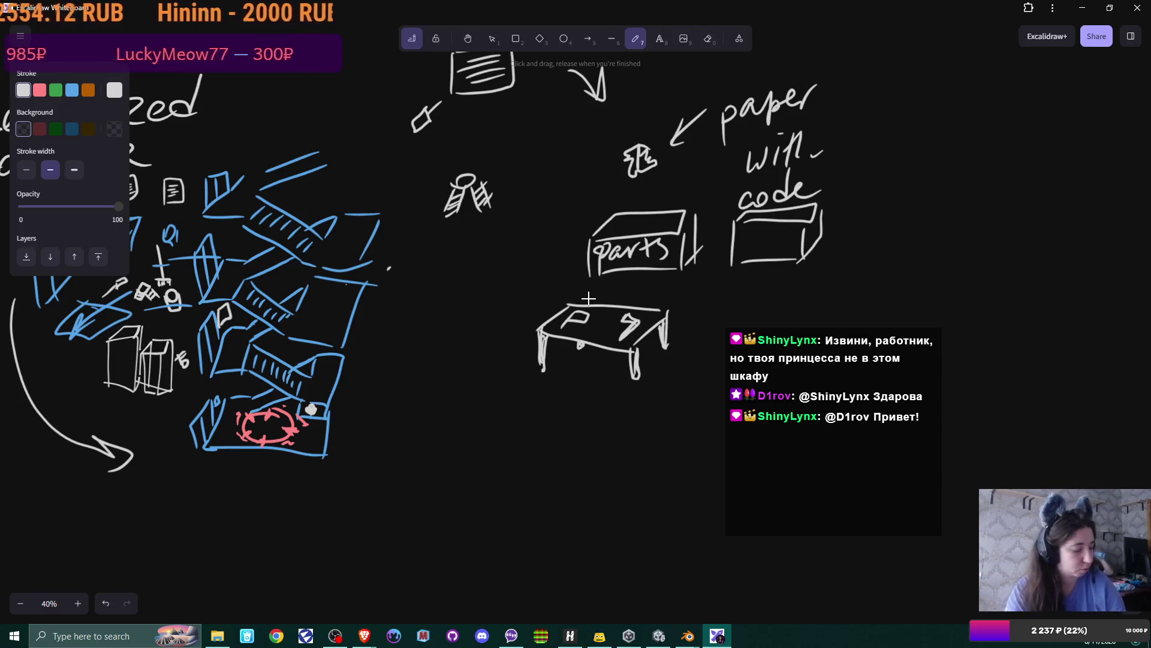
{"action": "scroll", "coordinate": [588, 298], "scroll_direction": "left", "scroll_amount": 2}
{"action": "scroll", "coordinate": [588, 298], "scroll_direction": "up", "scroll_amount": 1}
{"action": "scroll", "coordinate": [588, 298], "scroll_direction": "left", "scroll_amount": 2}
{"action": "scroll", "coordinate": [588, 298], "scroll_direction": "down", "scroll_amount": 1}
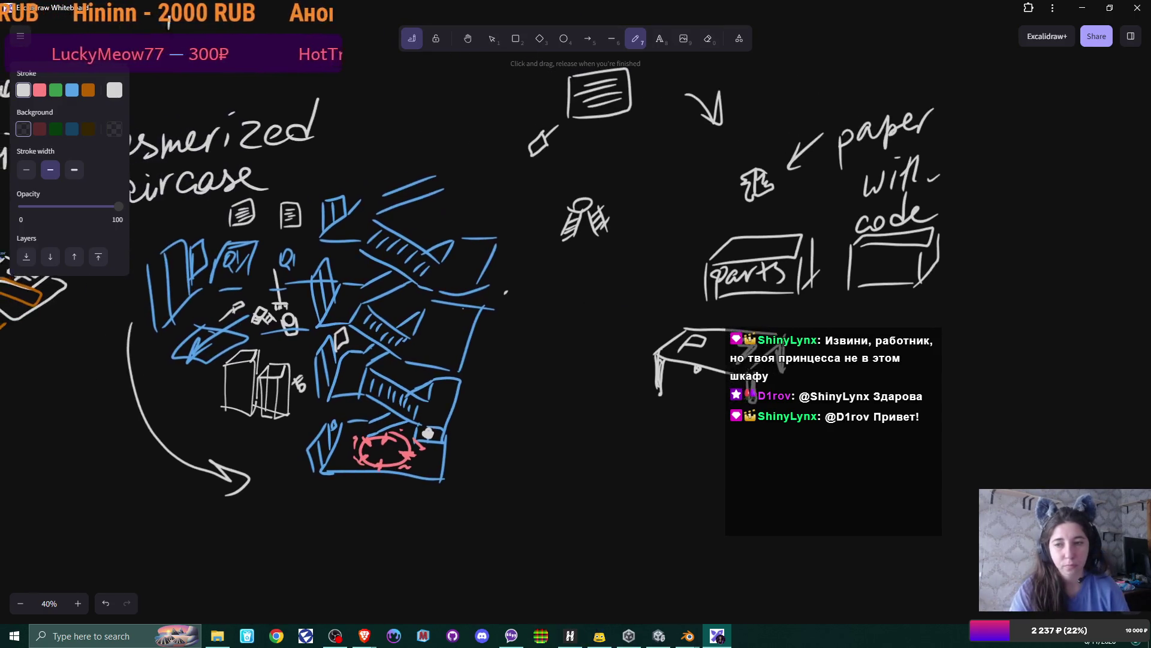
{"action": "scroll", "coordinate": [589, 298], "scroll_direction": "right", "scroll_amount": 3}
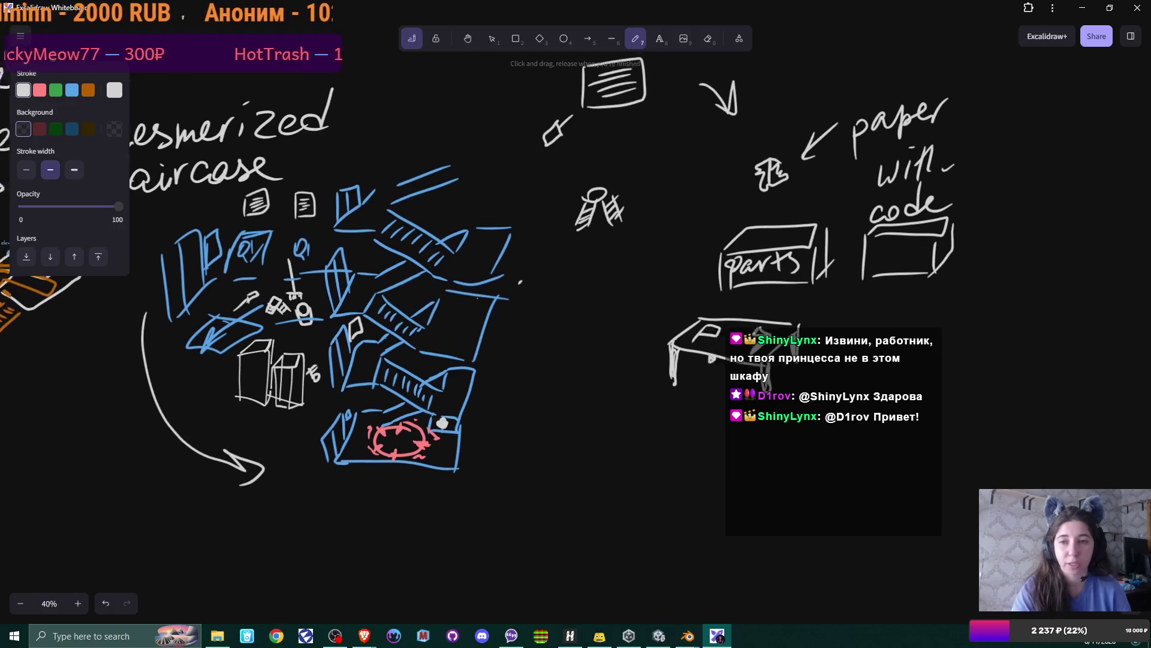